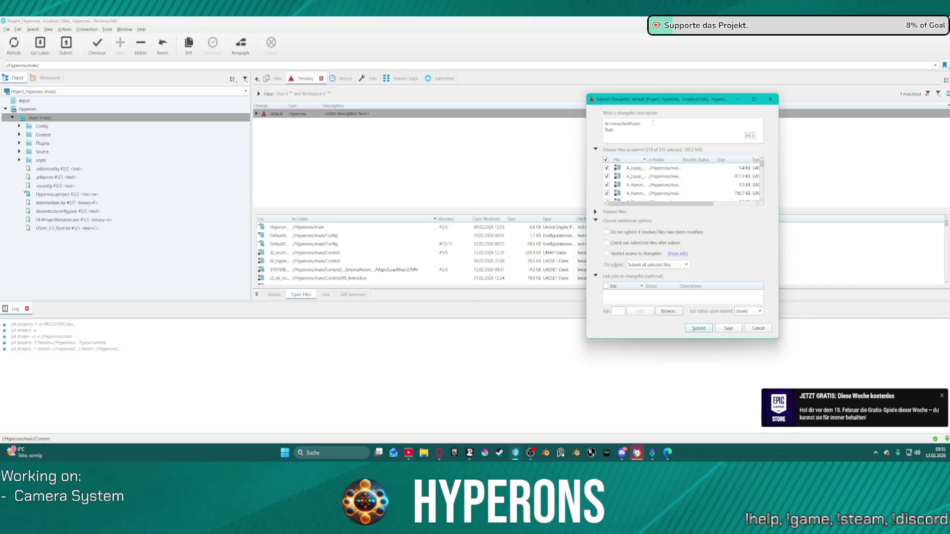
Step: Complete the changelist description about fixing the camera system and submit it as change 19
text( Fixing)
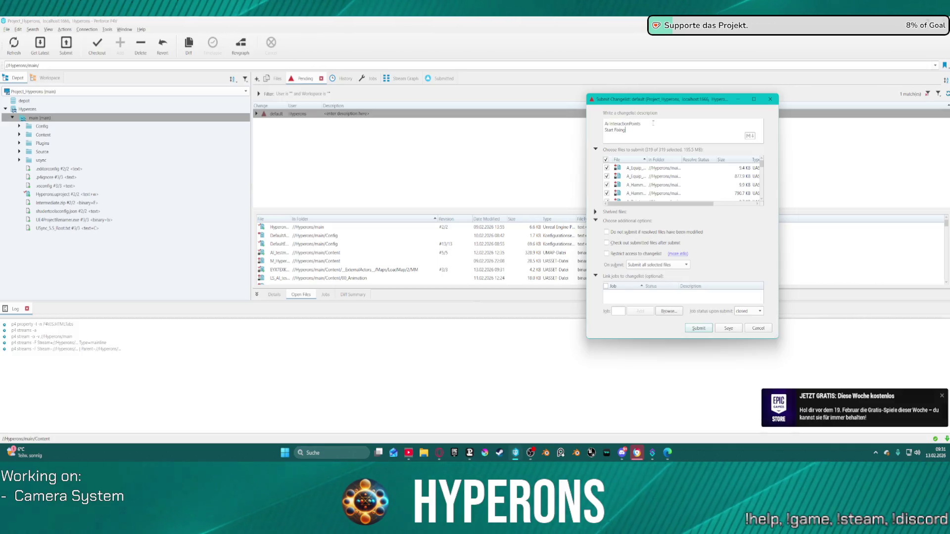
text( Camery)
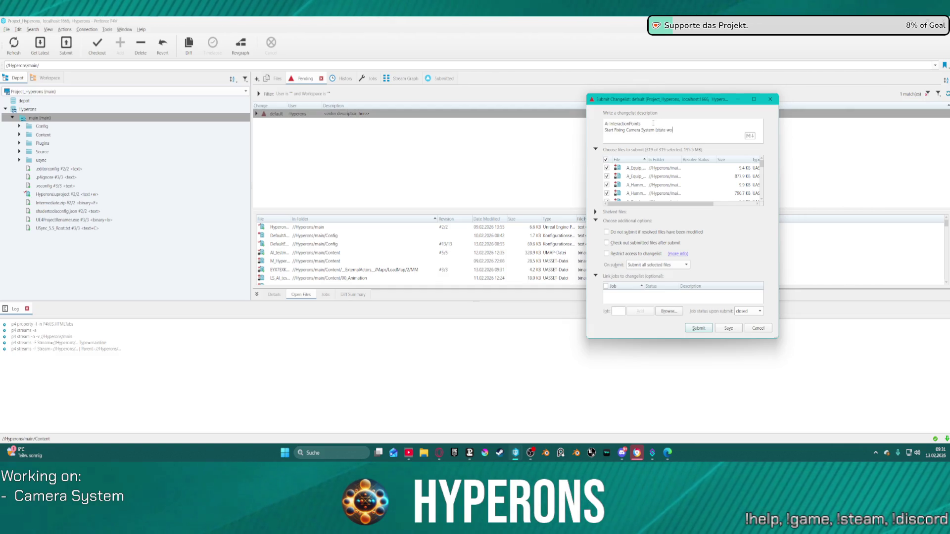
text(rking before moving)
text( Files)
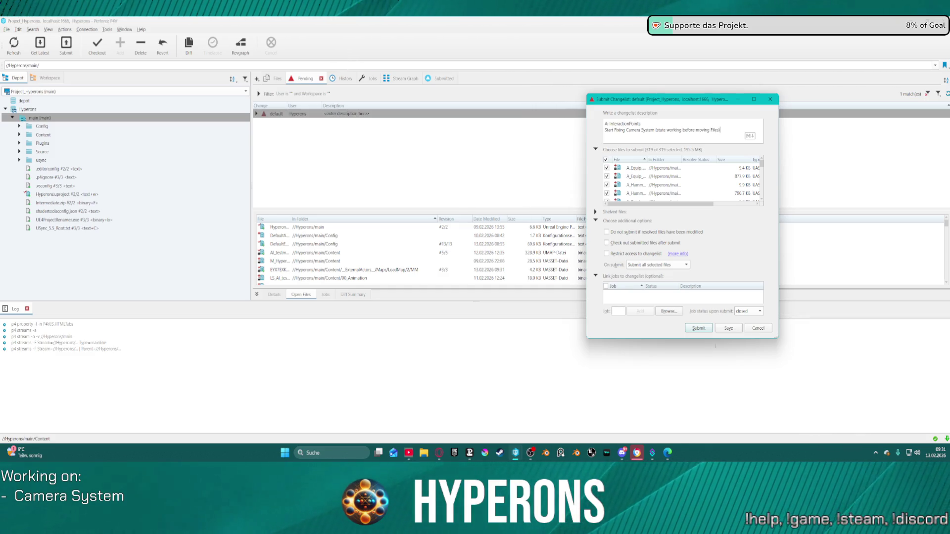
click(699, 329)
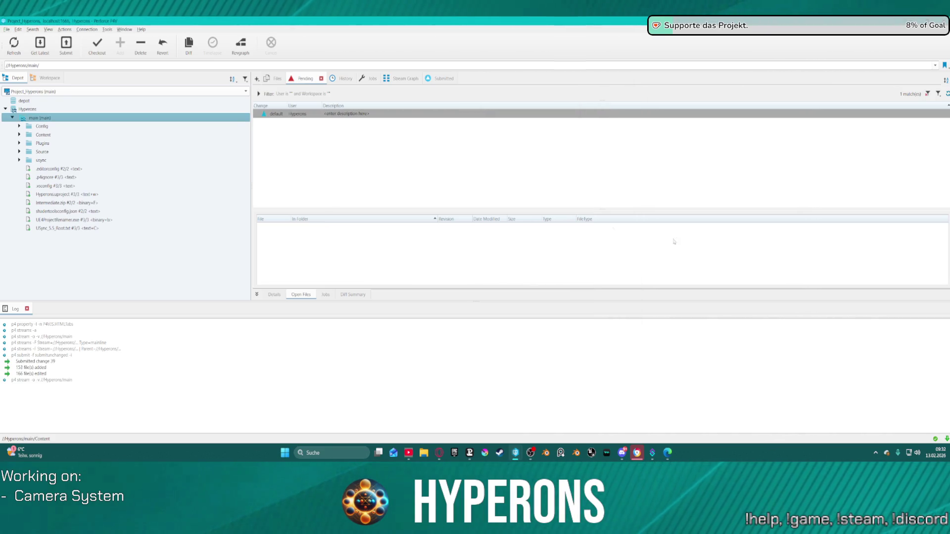
Step: Scroll through the folder's History revisions, including the new change, then minimise P4V
click(339, 80)
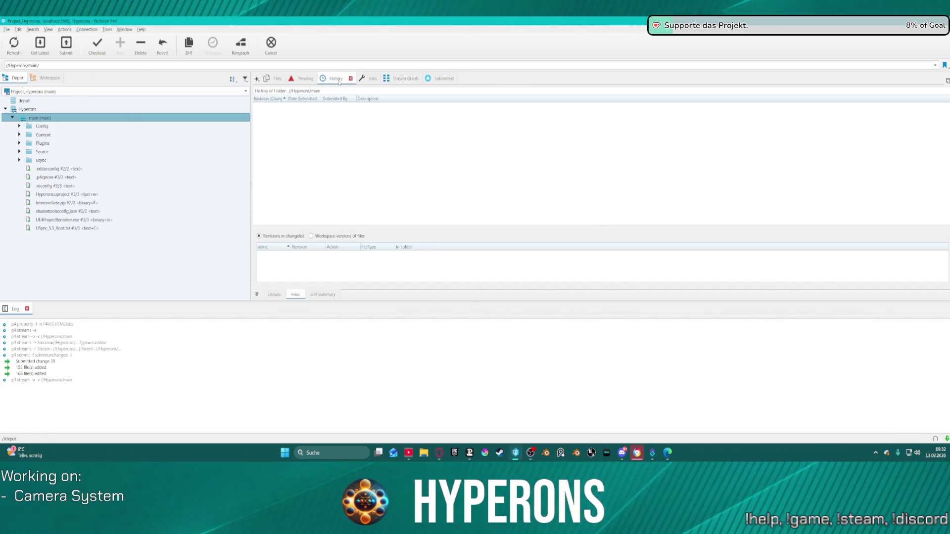
scroll(396, 198, down, 8)
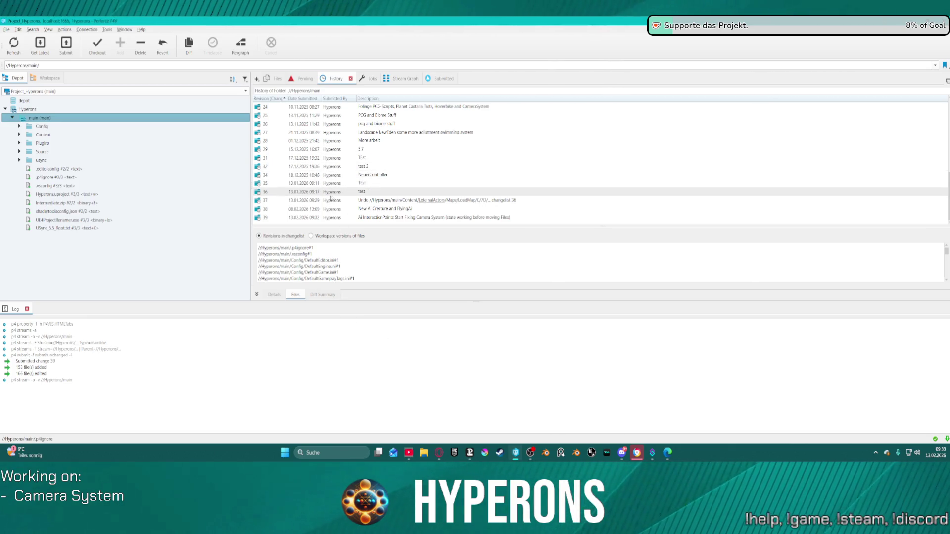
scroll(334, 193, up, 2)
scroll(441, 182, up, 5)
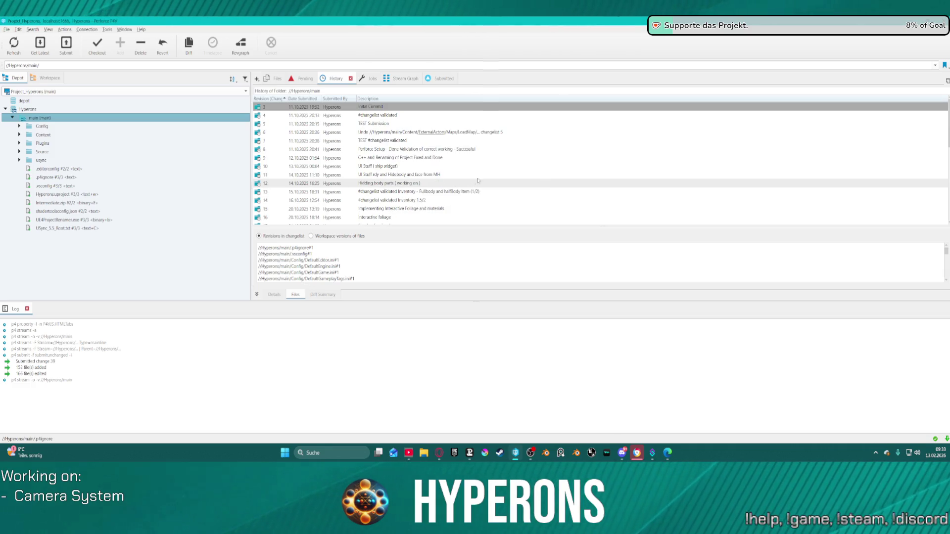
scroll(478, 180, down, 7)
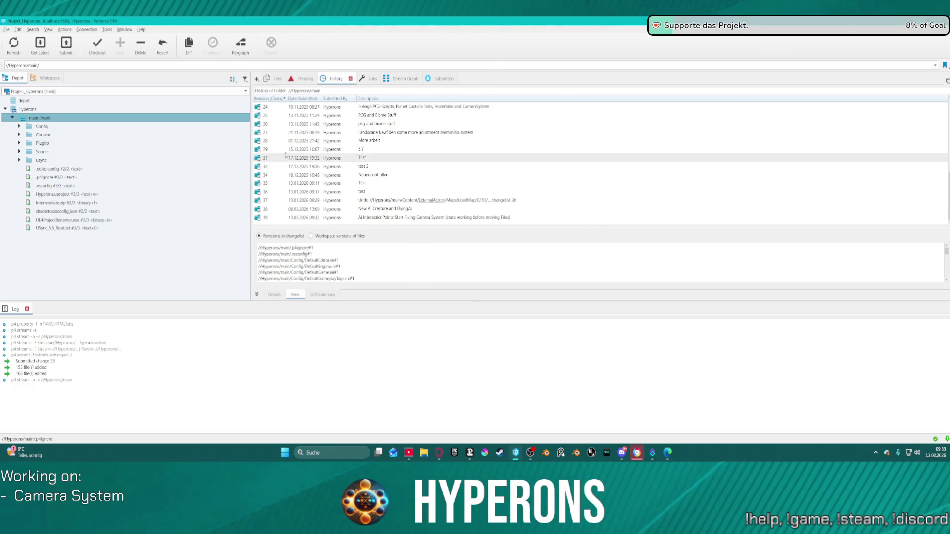
scroll(285, 155, up, 7)
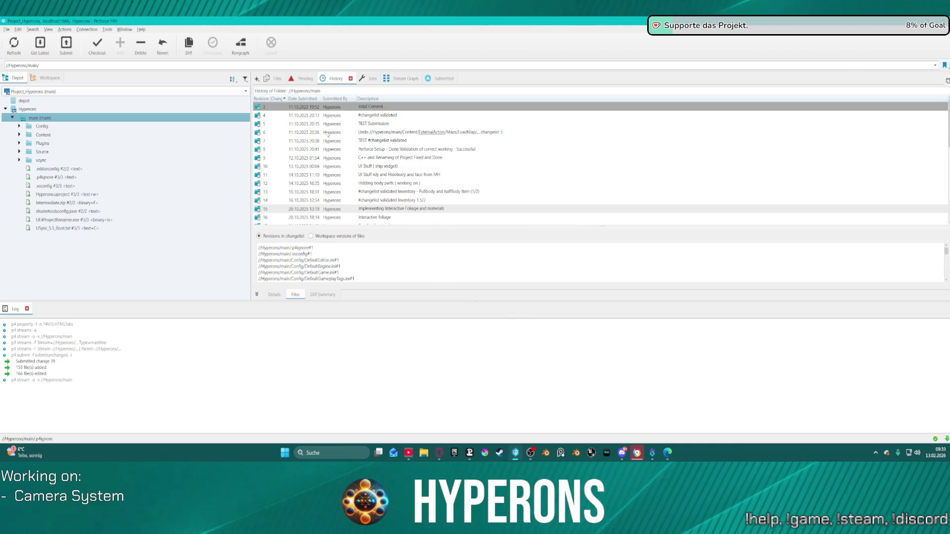
scroll(328, 133, down, 7)
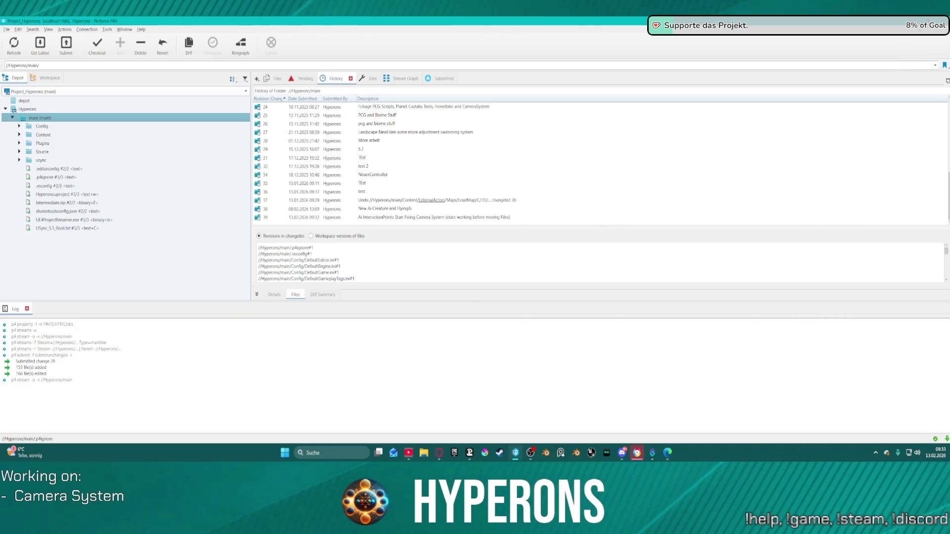
key(super+d)
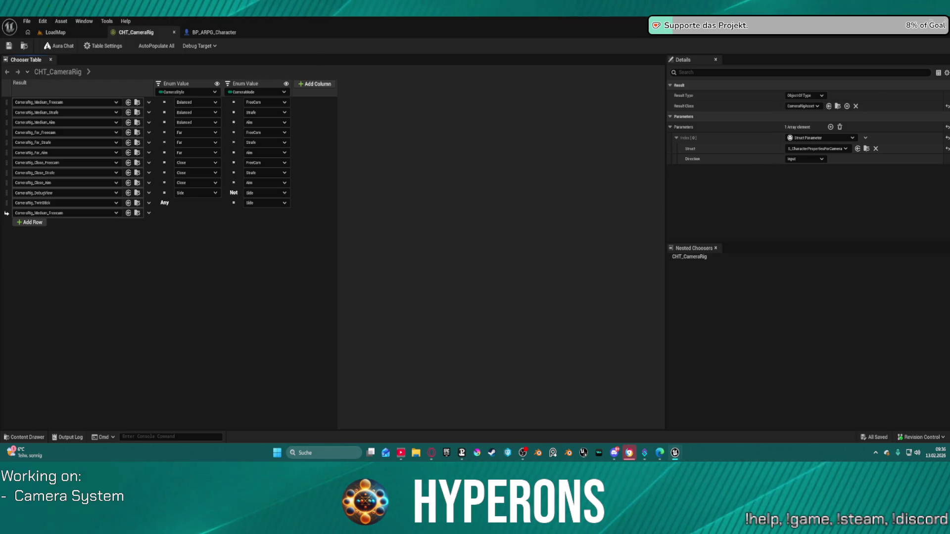
Step: In the LoadMap content browser, move the four CHT_CameraRig chooser tables into the Chooser folder
click(49, 34)
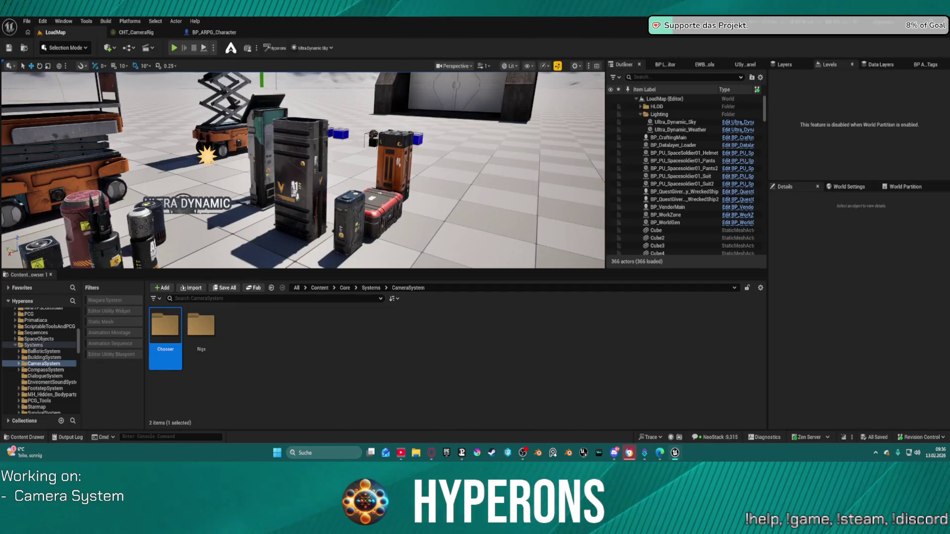
mouse_move(373, 418)
mouse_down()
mouse_move(152, 323)
mouse_move(161, 325)
mouse_up()
click(176, 343)
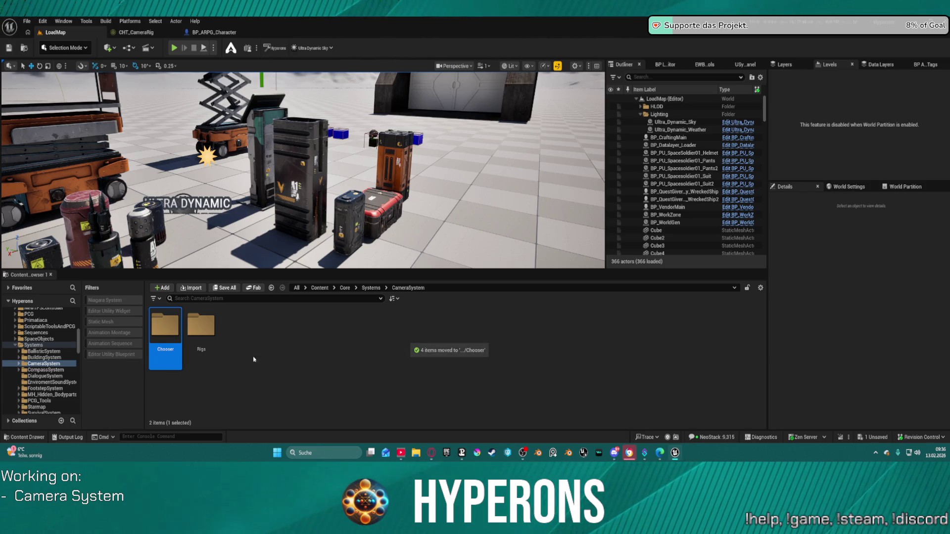
Step: Open the Chooser folder and the CHT_CameraRig_Hyper chooser table
double_click(160, 335)
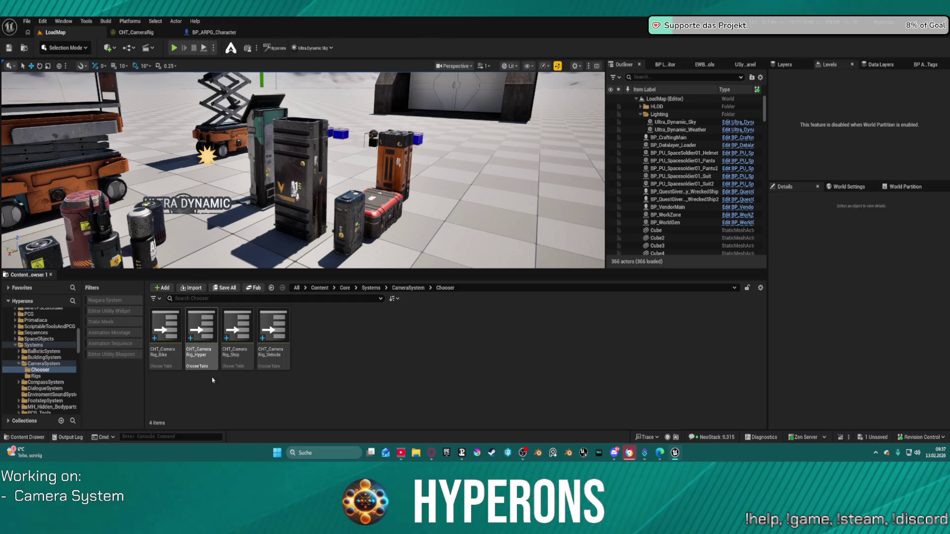
click(196, 335)
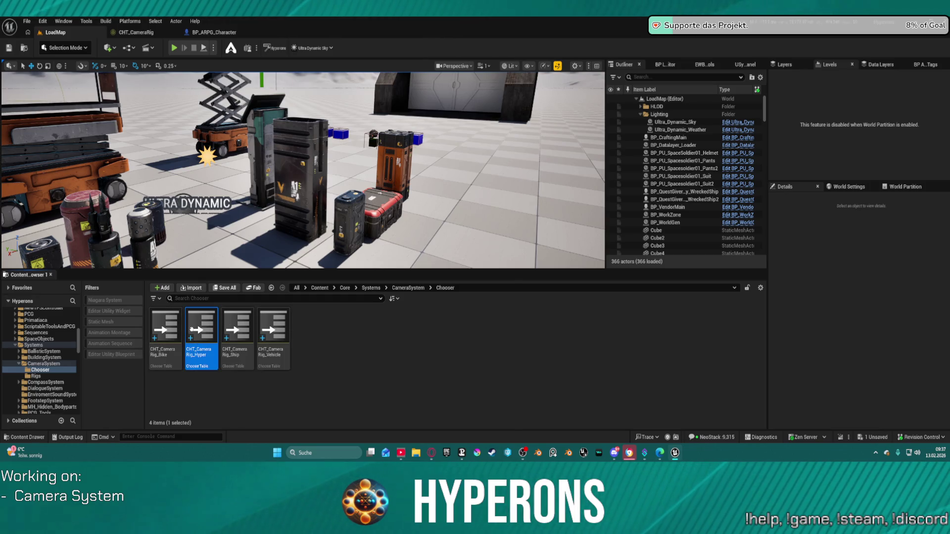
double_click(207, 364)
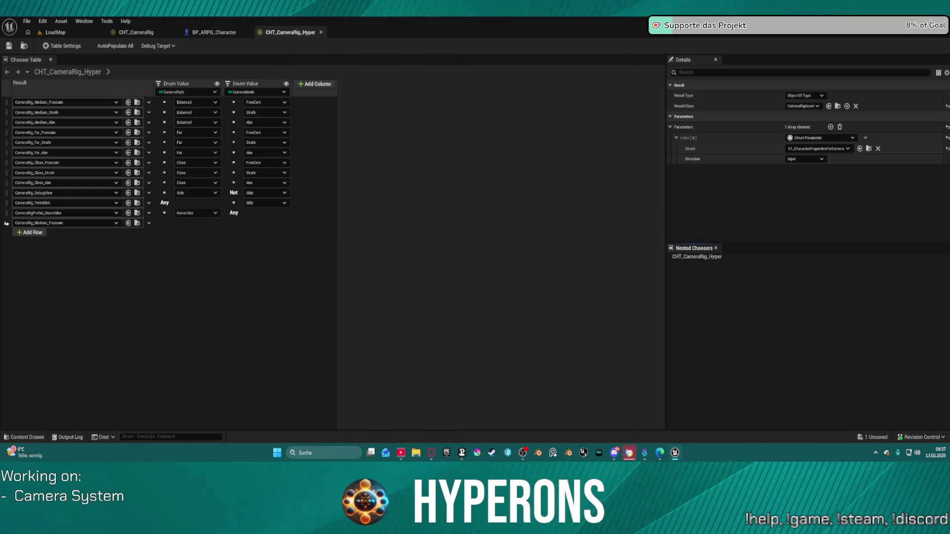
Step: Snap CHT_CameraRig_Hyper into a right-side window beside the LoadMap viewport and start Play in Editor
mouse_move(281, 33)
mouse_down()
mouse_move(317, 62)
mouse_move(569, 54)
mouse_move(578, 190)
mouse_up()
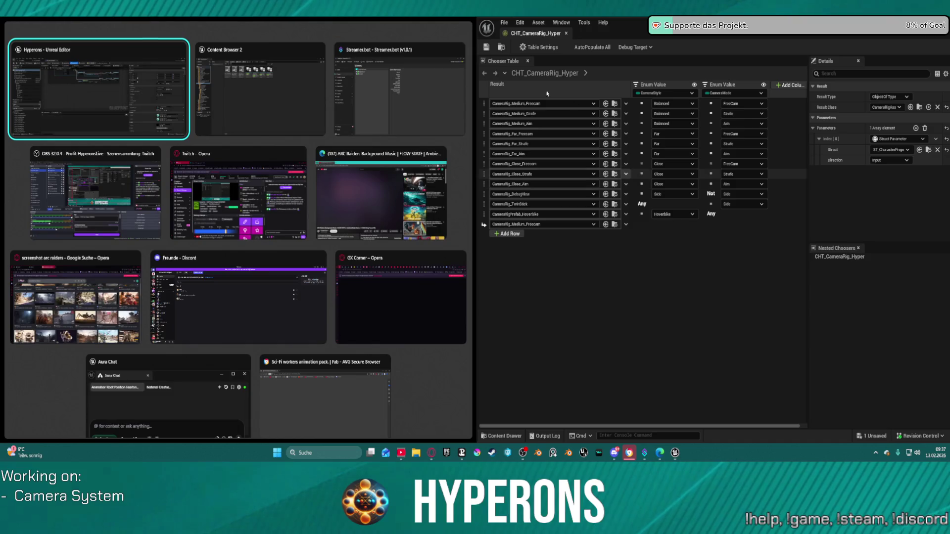
click(224, 25)
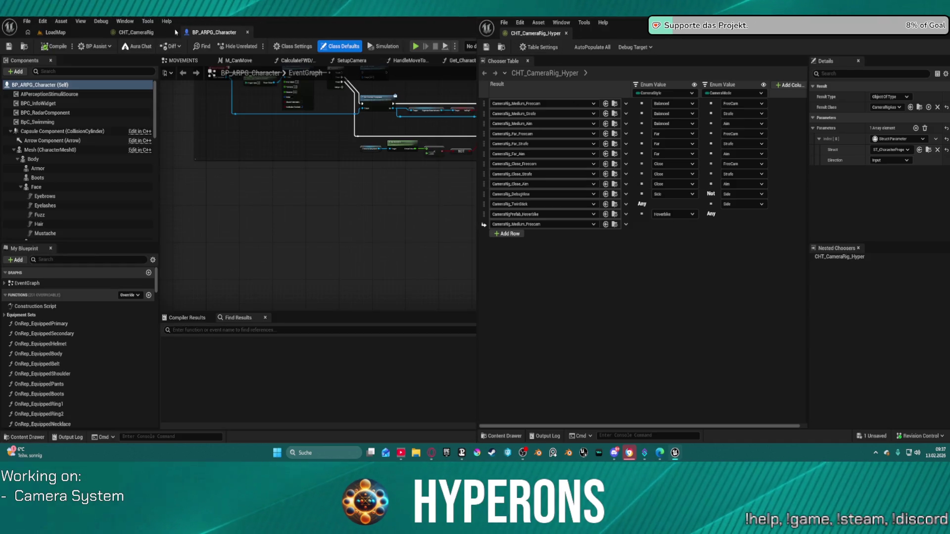
click(55, 32)
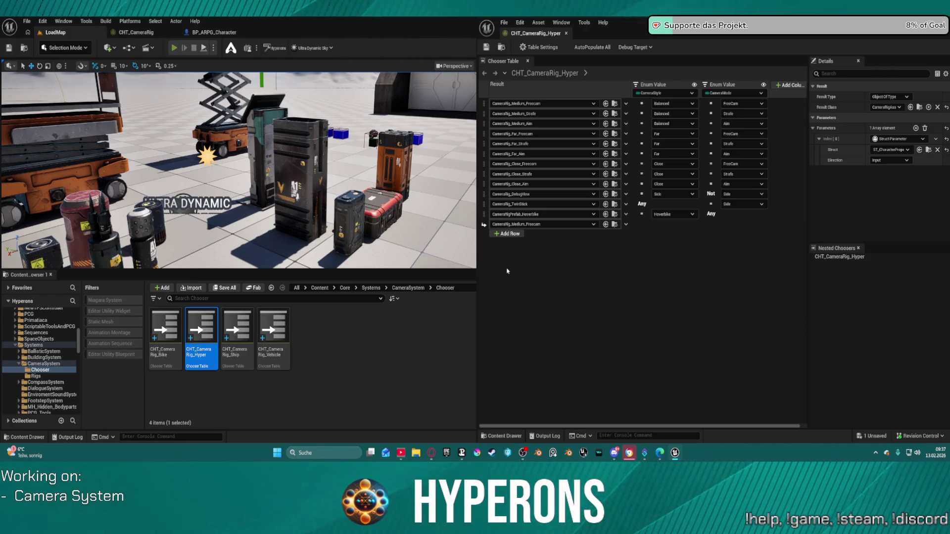
key(alt+p)
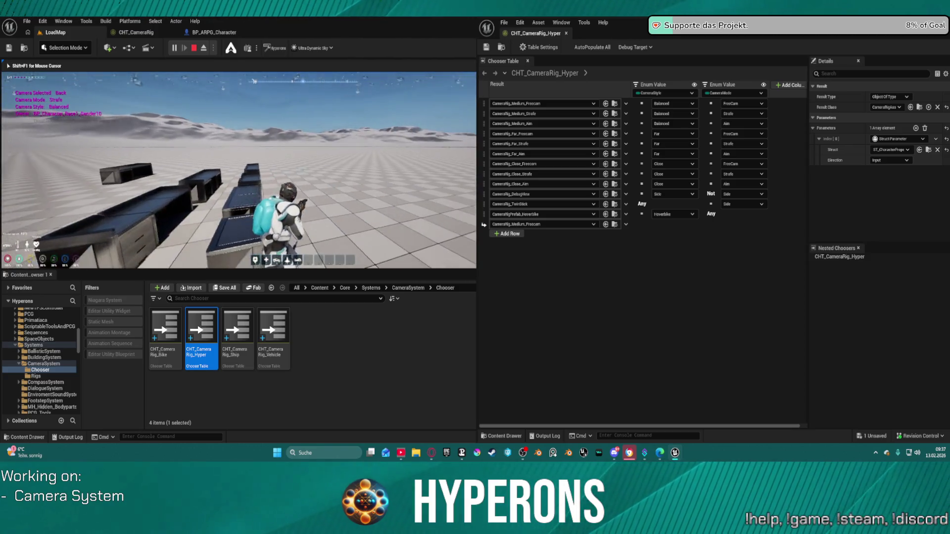
Step: Free the mouse and pick the character's camera director as the debug target
key(super)
click(652, 65)
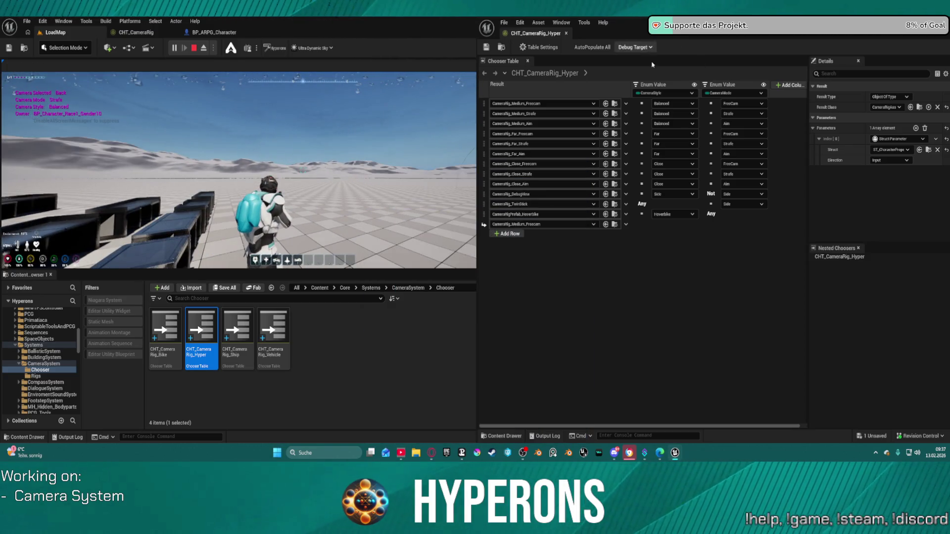
click(635, 47)
click(658, 76)
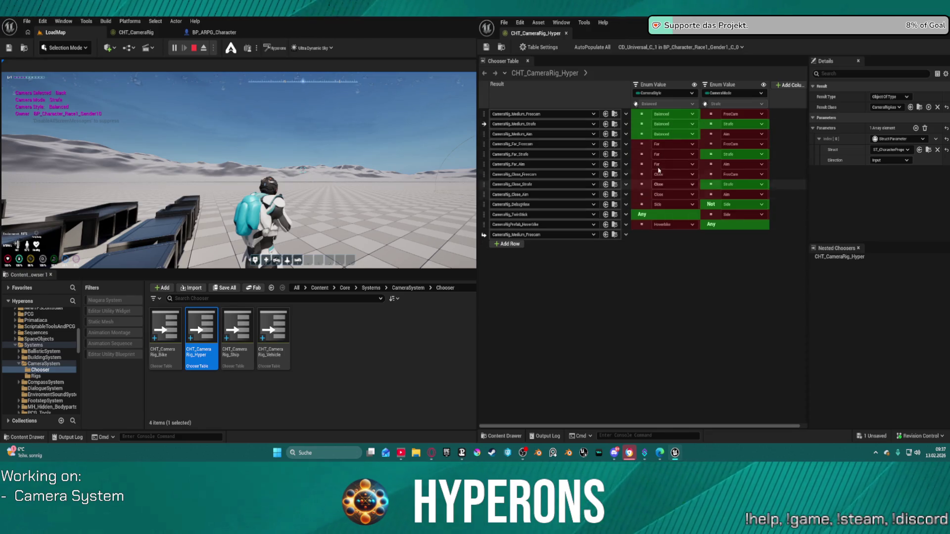
Step: Toggle aiming on and off to switch the camera between Aim and Strafe modes
right_click(374, 179)
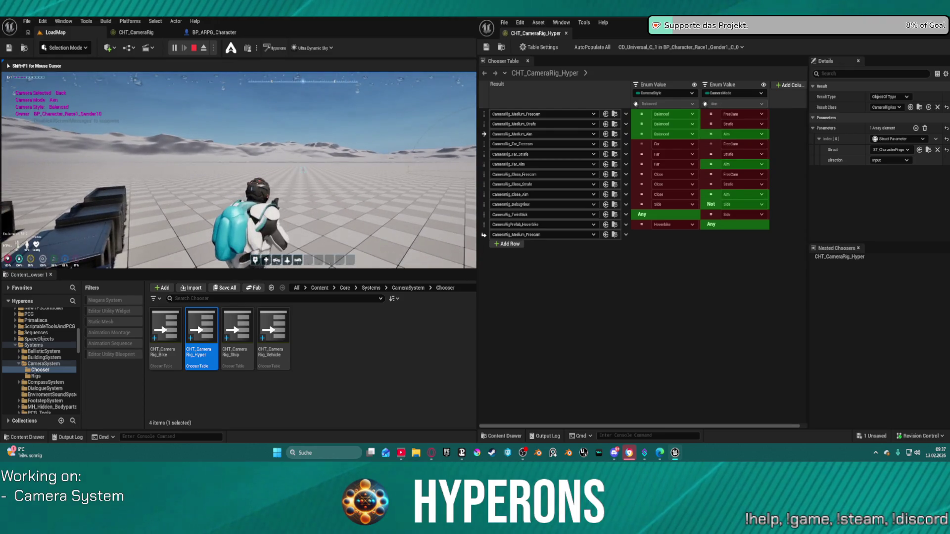
right_click(375, 180)
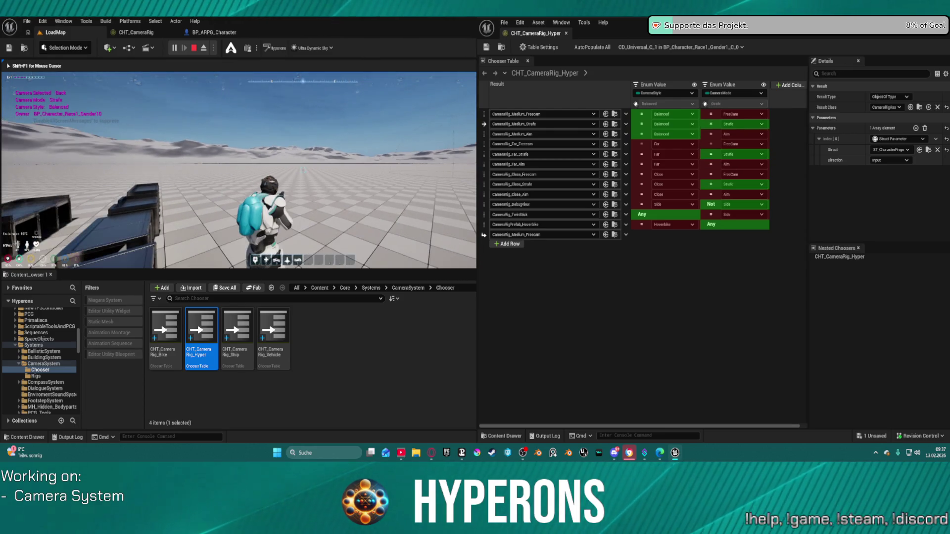
right_click(375, 180)
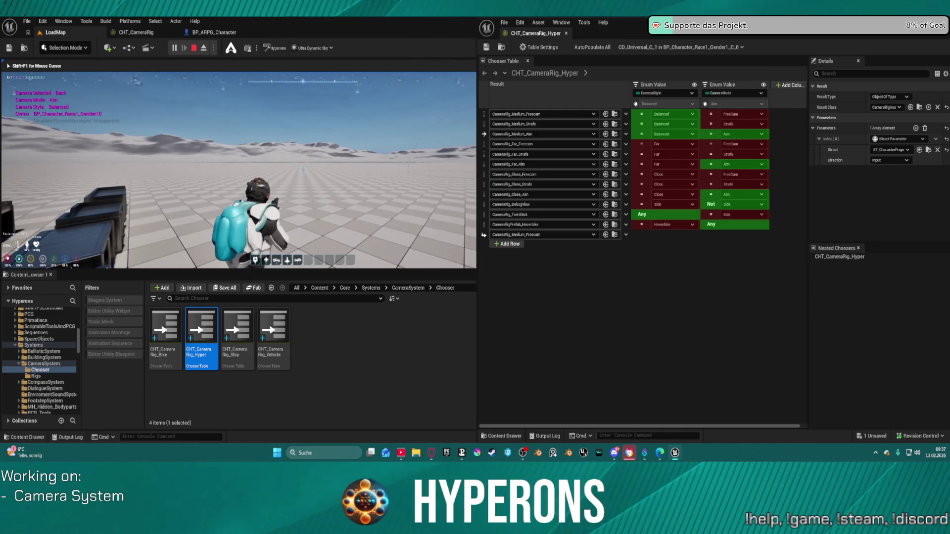
right_click(375, 180)
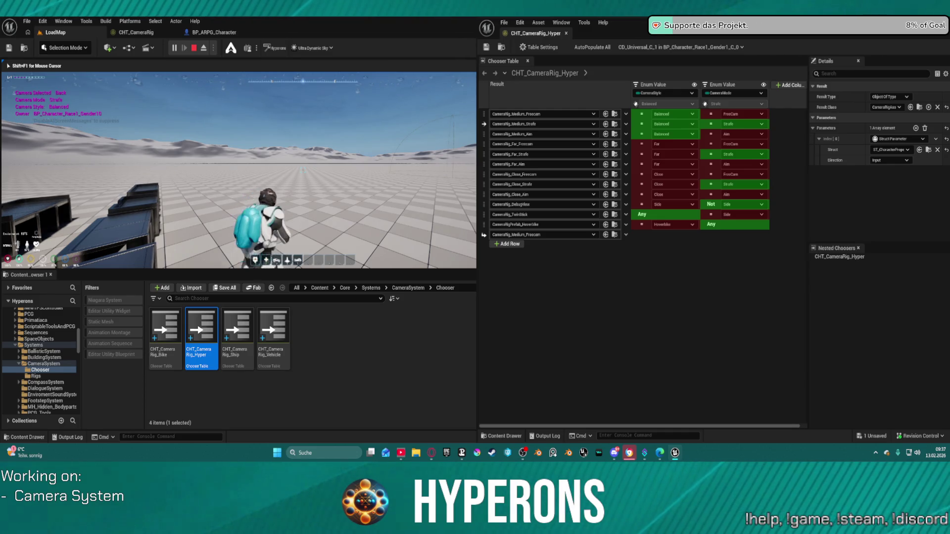
right_click(375, 180)
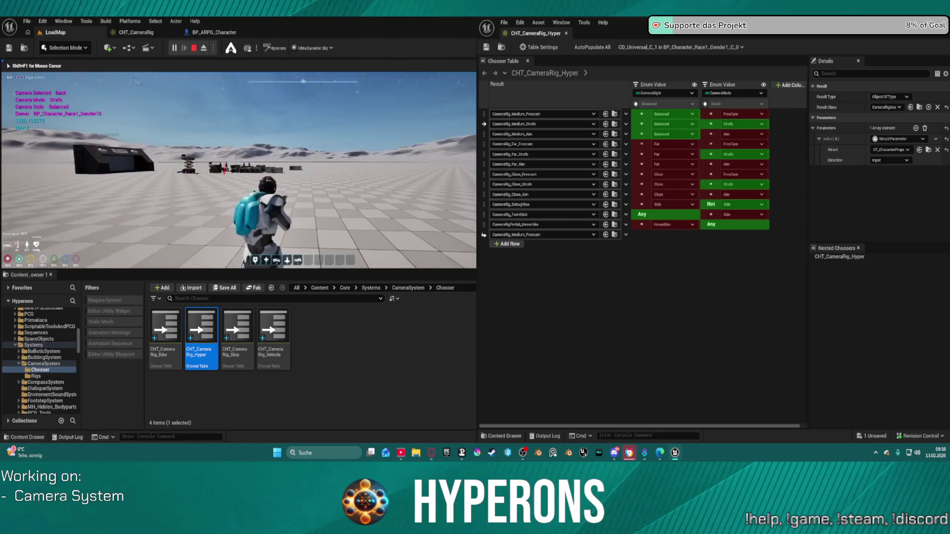
Step: Cycle Camera Style between Close and Balanced while watching the chooser rows, then stop play-testing
scroll(239, 170, down, 1)
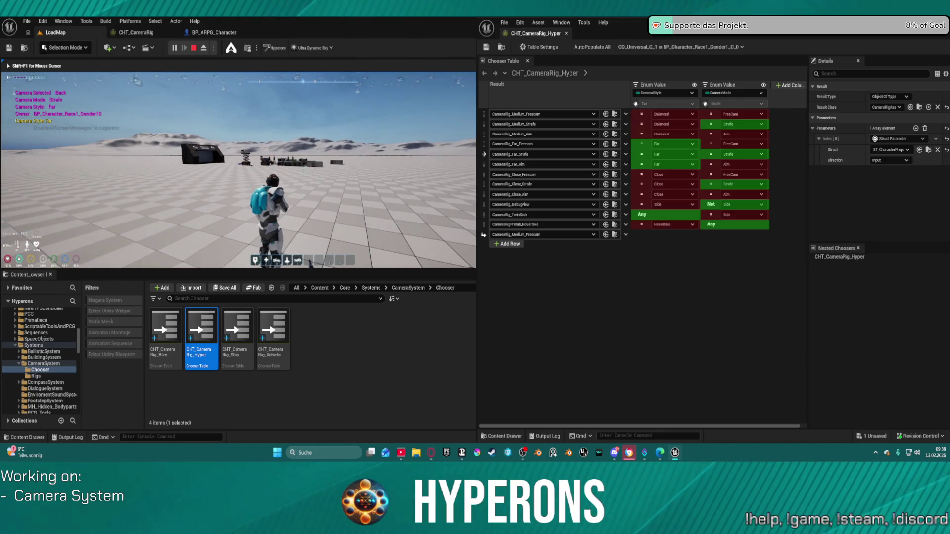
scroll(239, 170, up, 1)
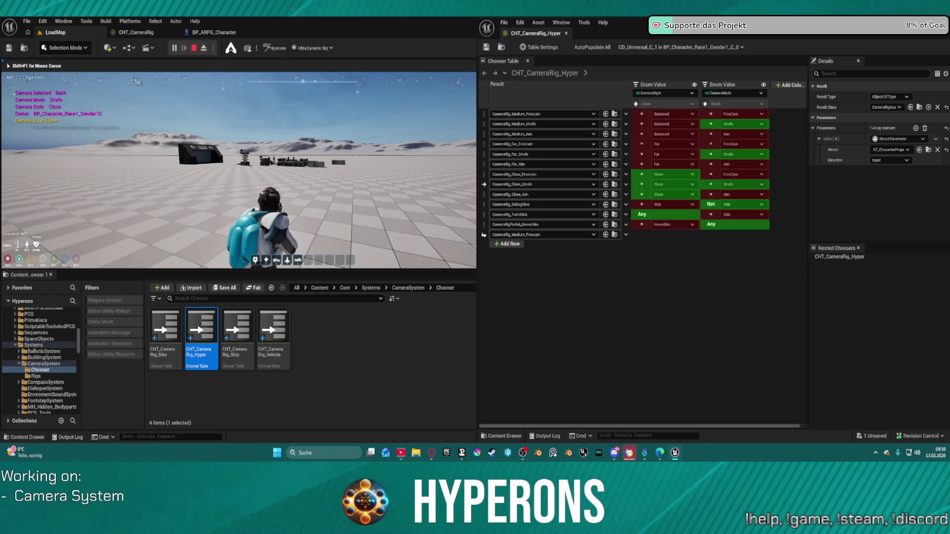
scroll(239, 170, down, 1)
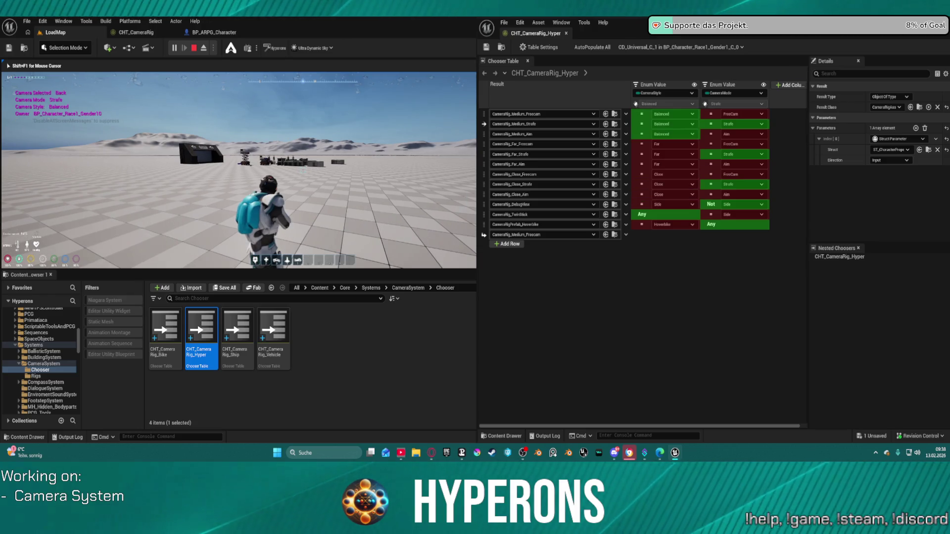
scroll(239, 170, down, 1)
scroll(239, 169, up, 1)
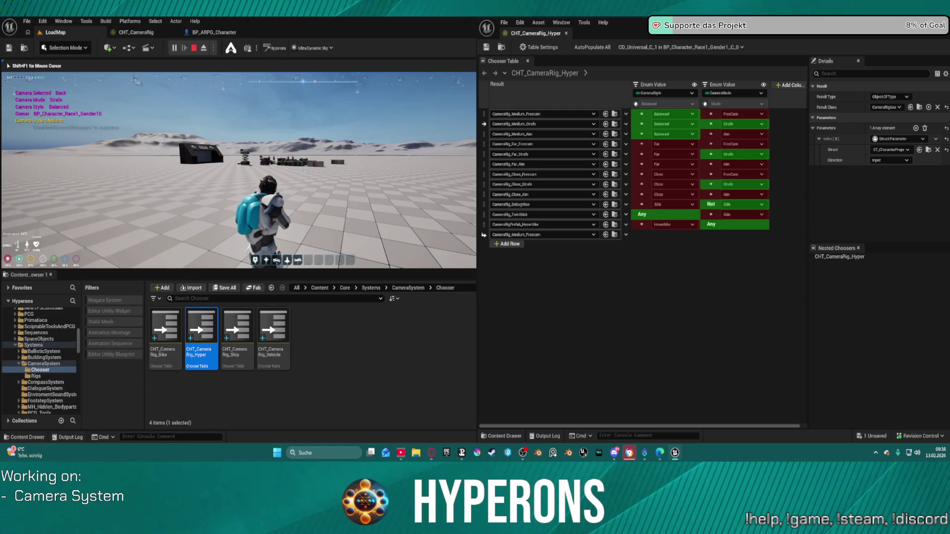
scroll(239, 170, up, 1)
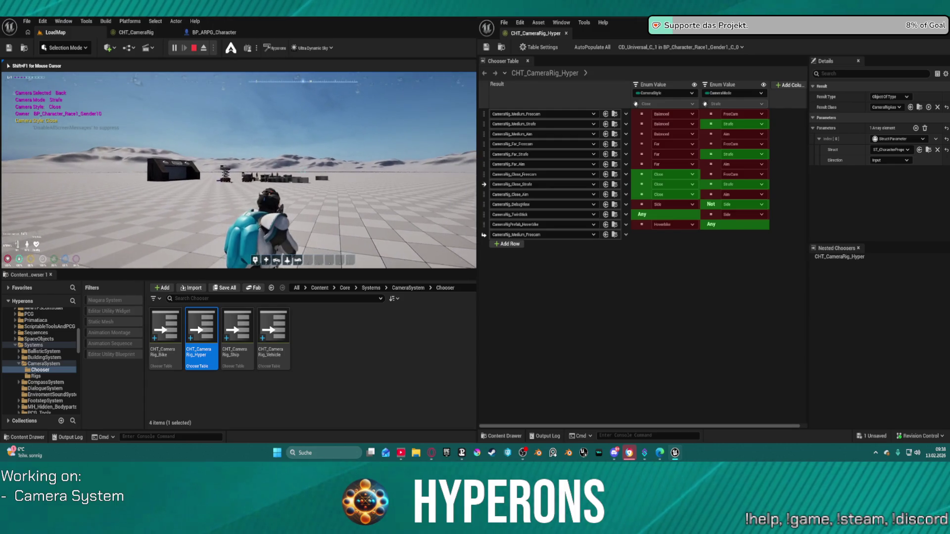
scroll(239, 170, down, 1)
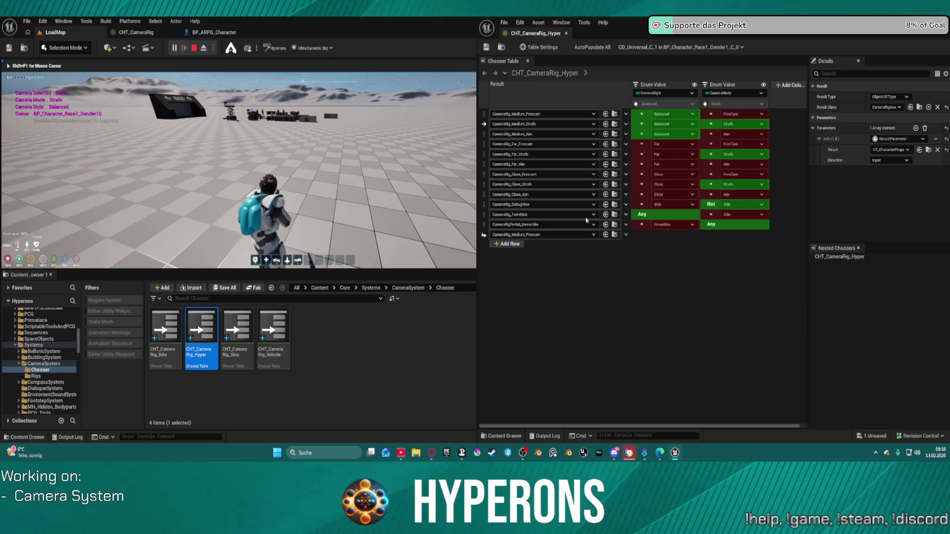
key(Escape)
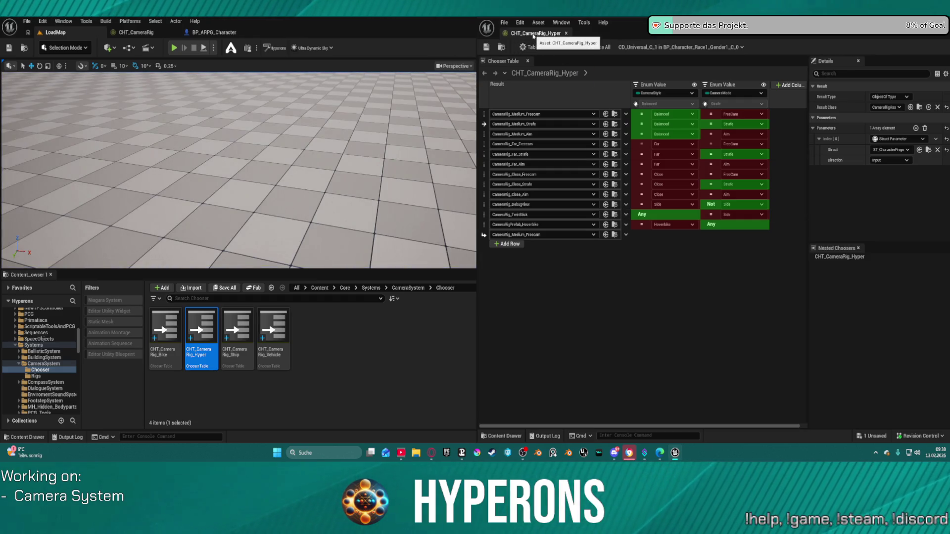
Step: Close the floating chooser window and reopen CHT_CameraRig_Hyper from CameraSystem > Rigs via the Content Drawer
middle_click(533, 35)
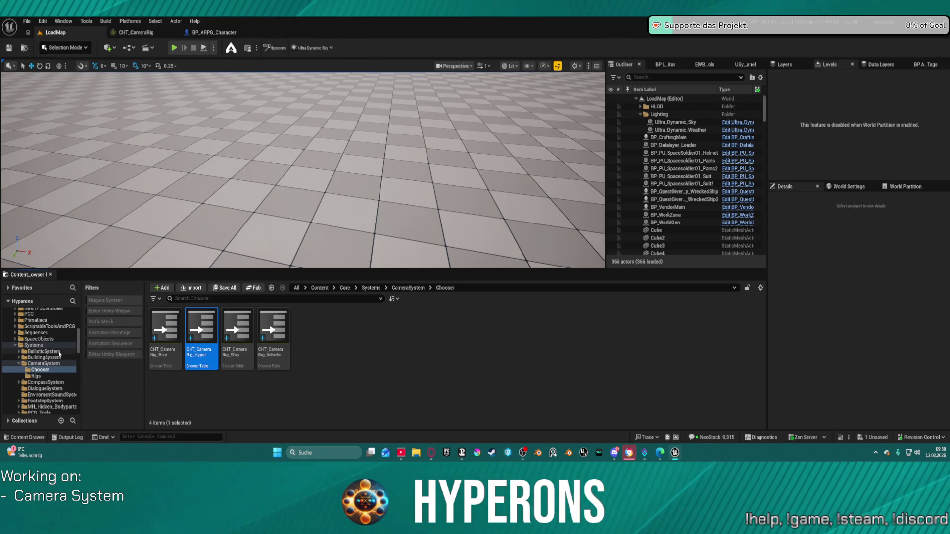
scroll(60, 354, up, 15)
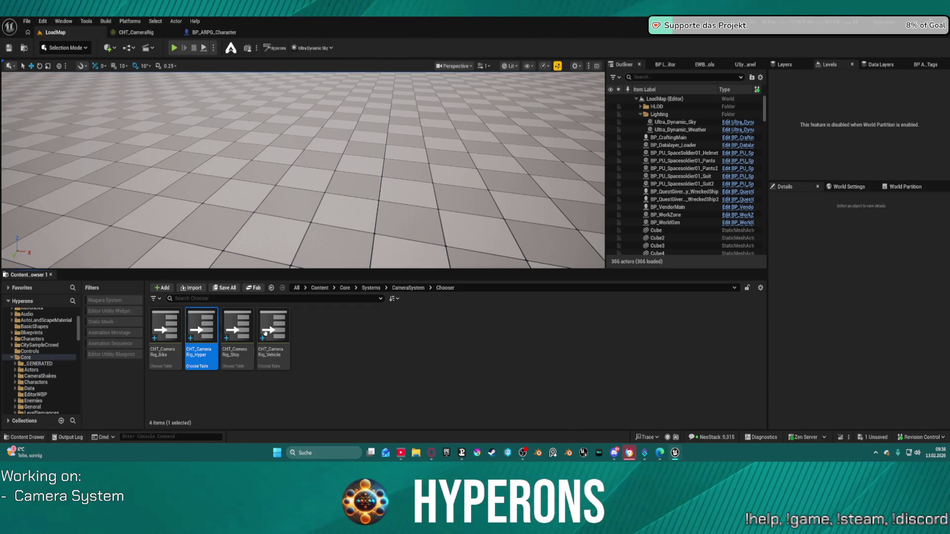
click(408, 288)
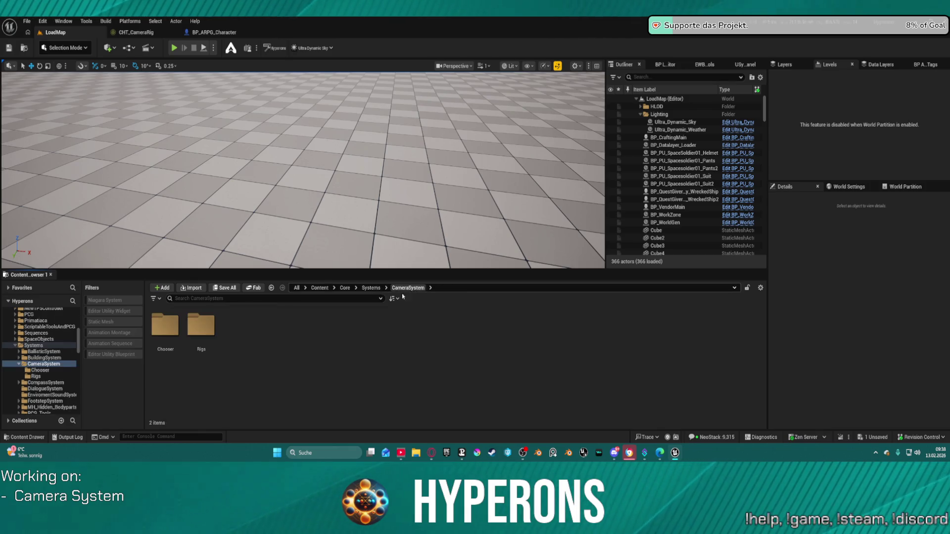
double_click(215, 320)
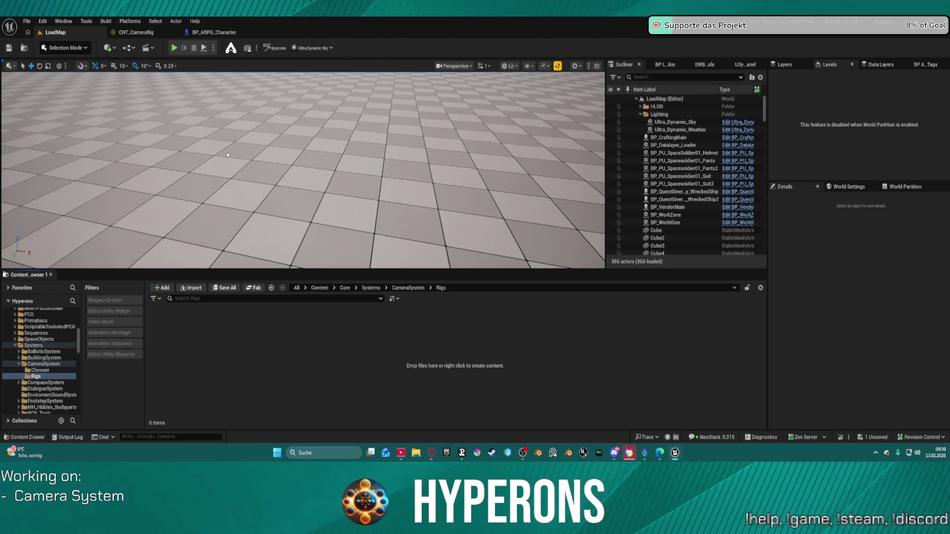
key(ctrl+space)
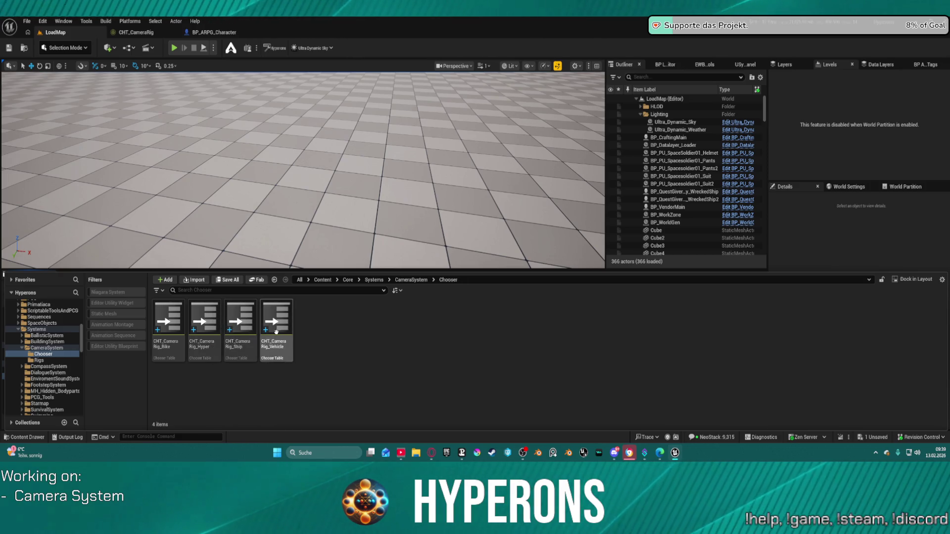
click(208, 321)
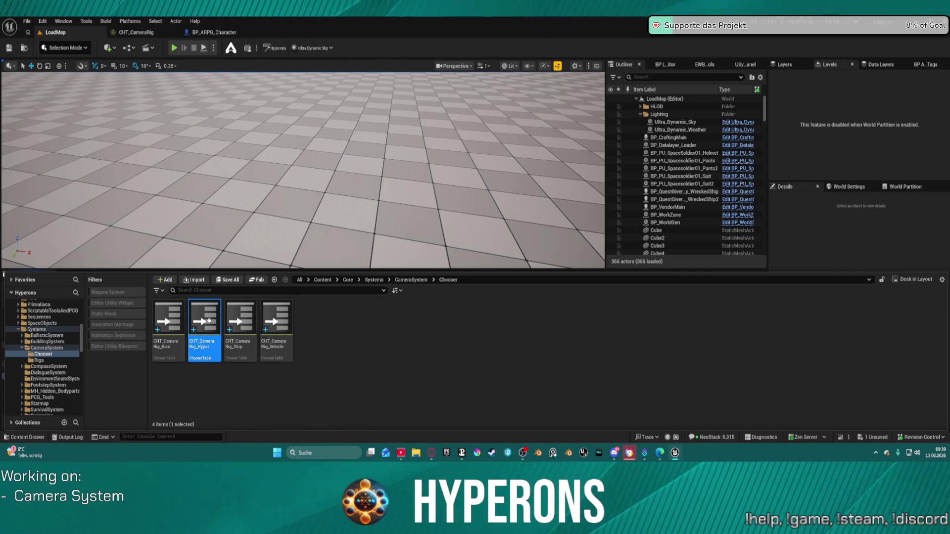
double_click(209, 321)
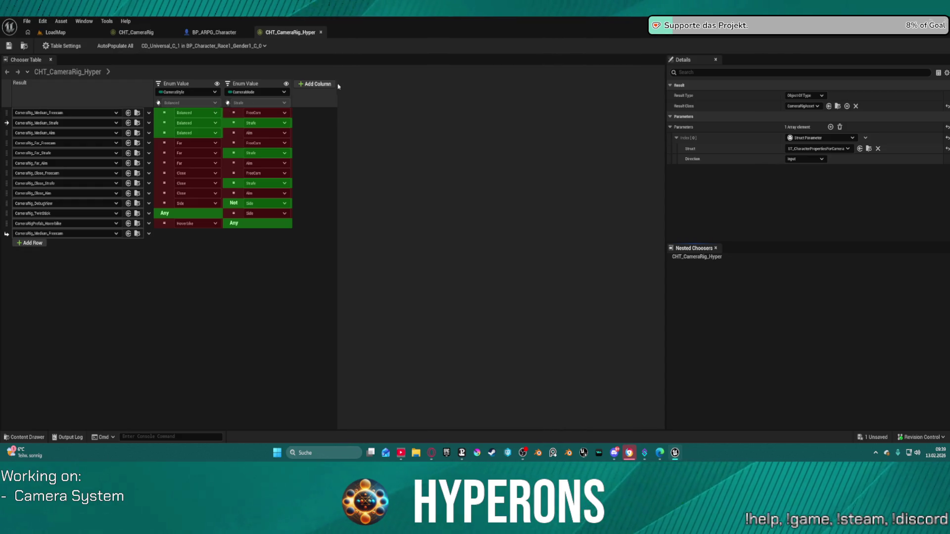
Step: Check the Add Column types, then open the Content Drawer and expand the Characters folder
click(320, 85)
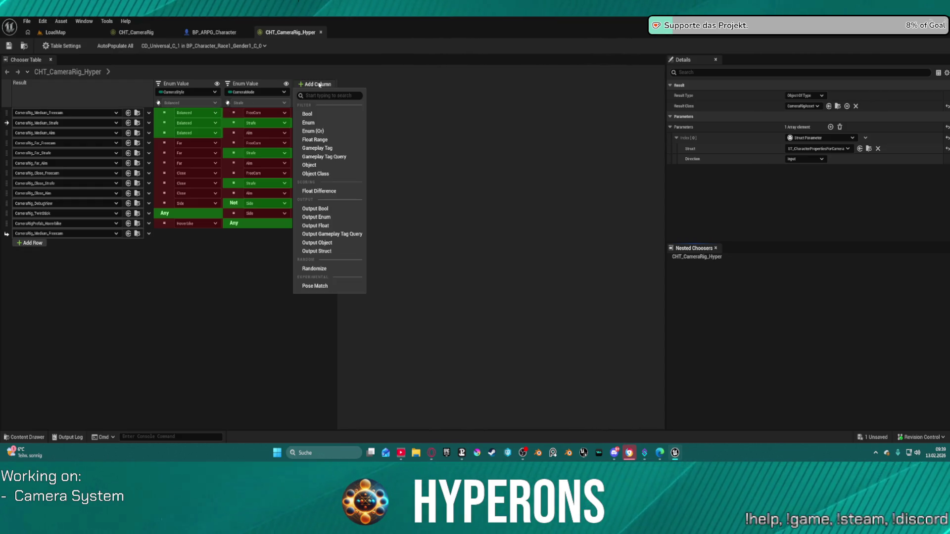
click(320, 85)
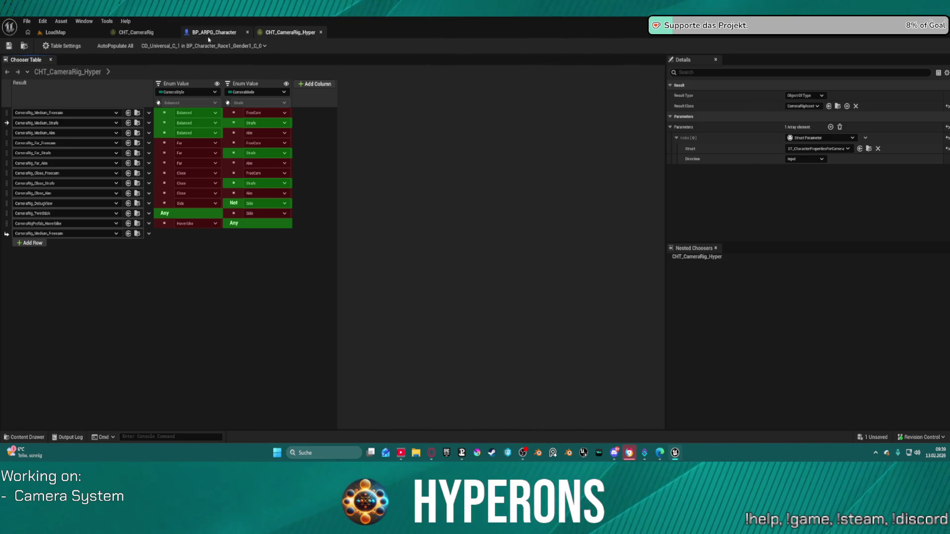
key(ctrl+space)
scroll(54, 377, up, 2)
scroll(54, 377, up, 10)
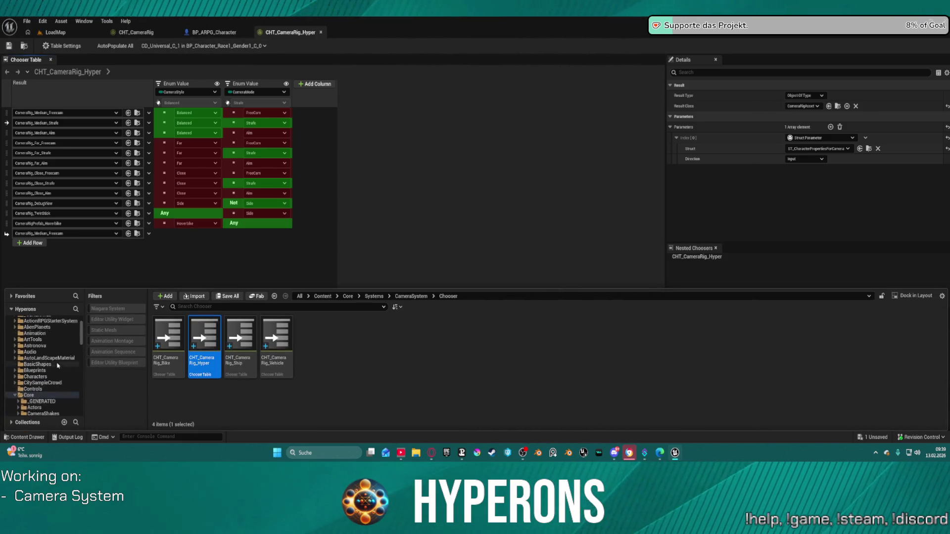
scroll(61, 371, down, 6)
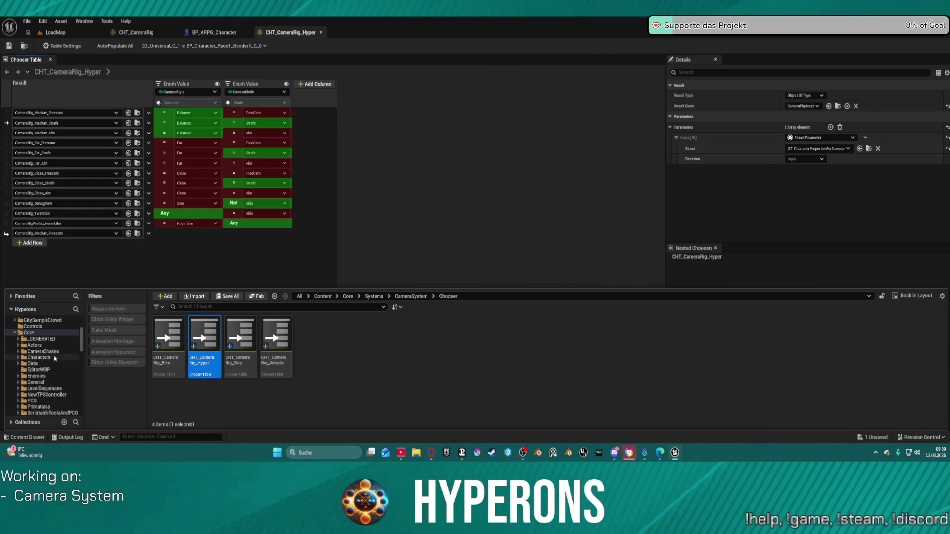
click(55, 358)
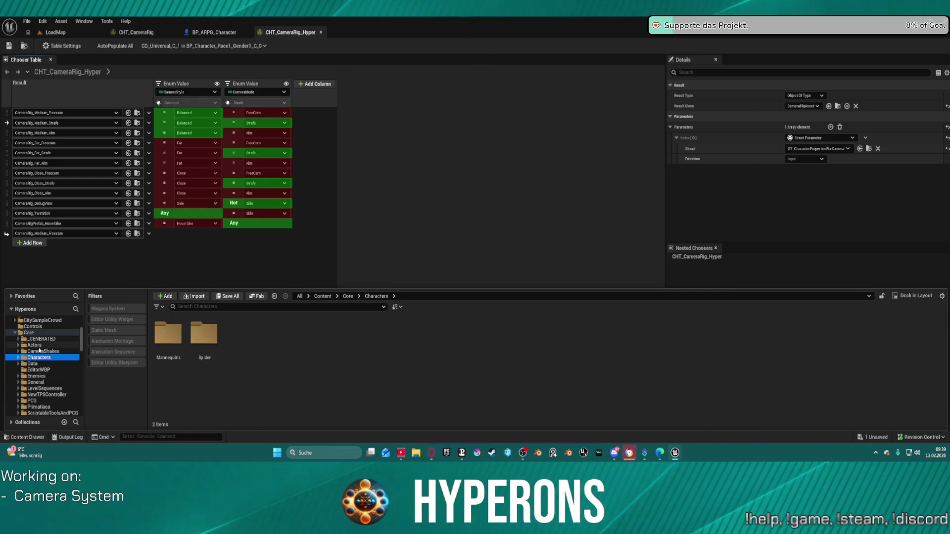
click(18, 357)
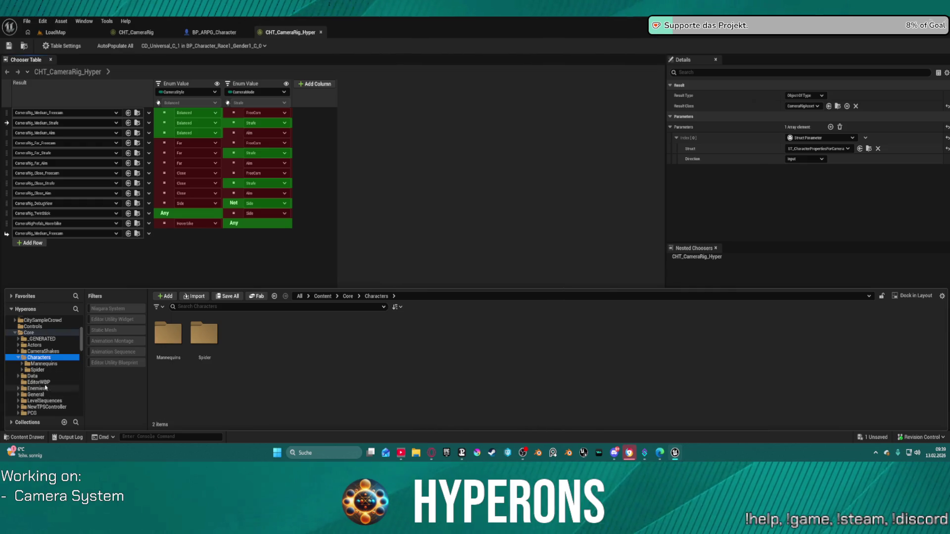
Step: Browse CameraShakes, then select the empty Systems > CameraSystem > Rigs folder
scroll(45, 386, down, 1)
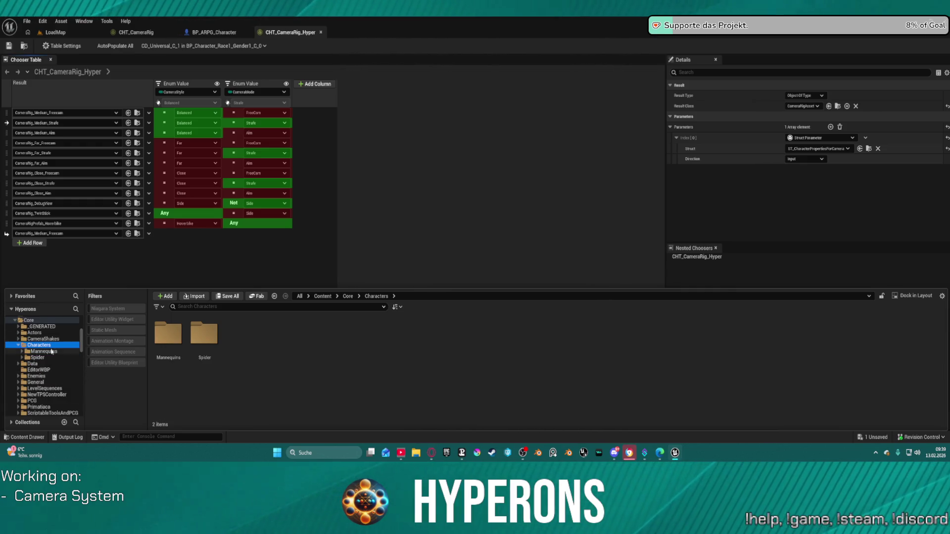
scroll(46, 388, down, 1)
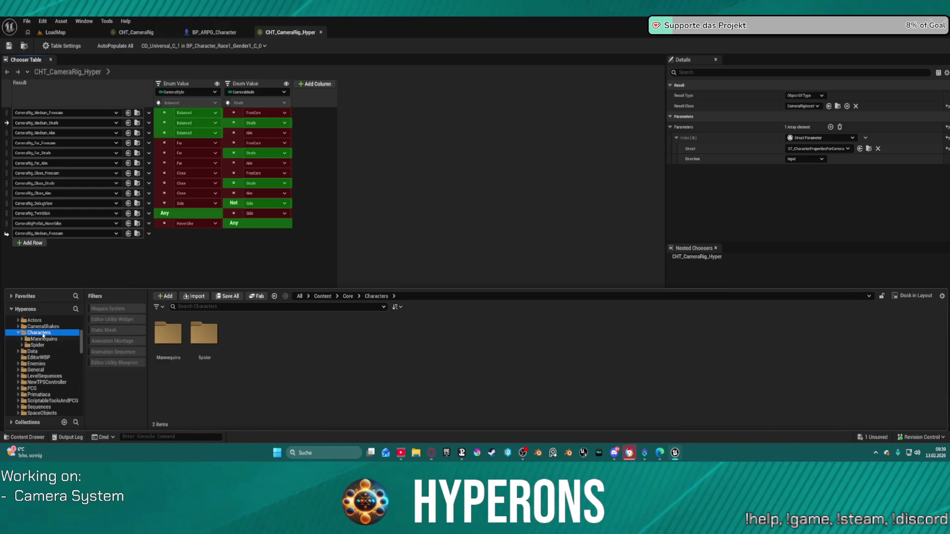
click(43, 327)
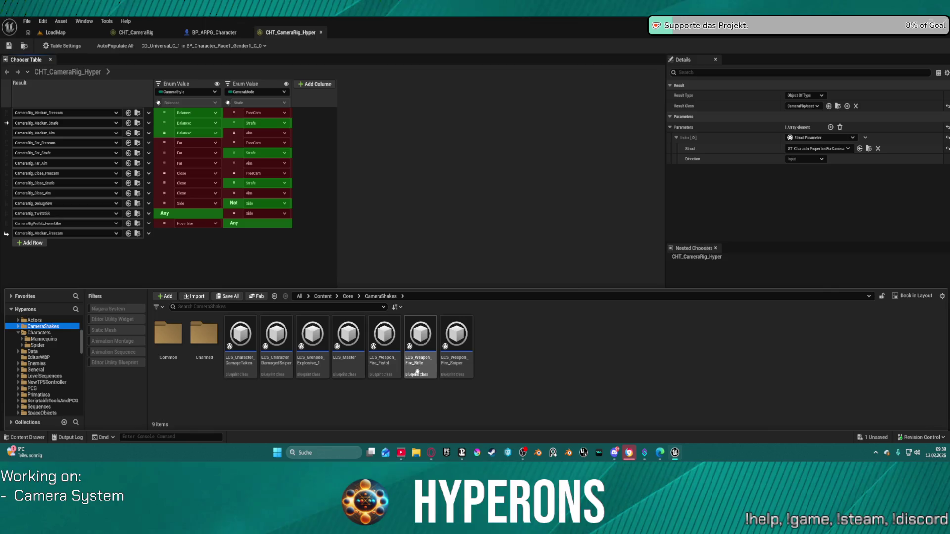
scroll(71, 336, up, 3)
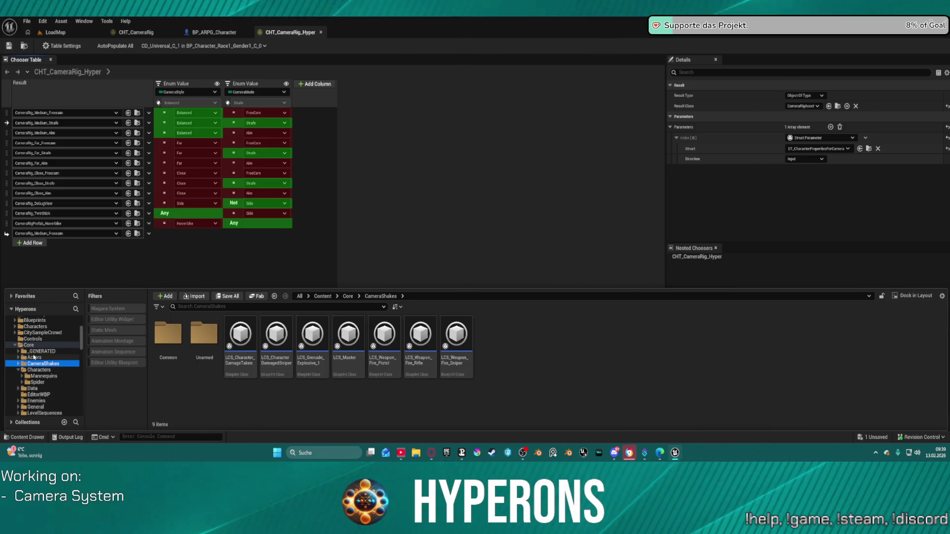
scroll(55, 334, up, 4)
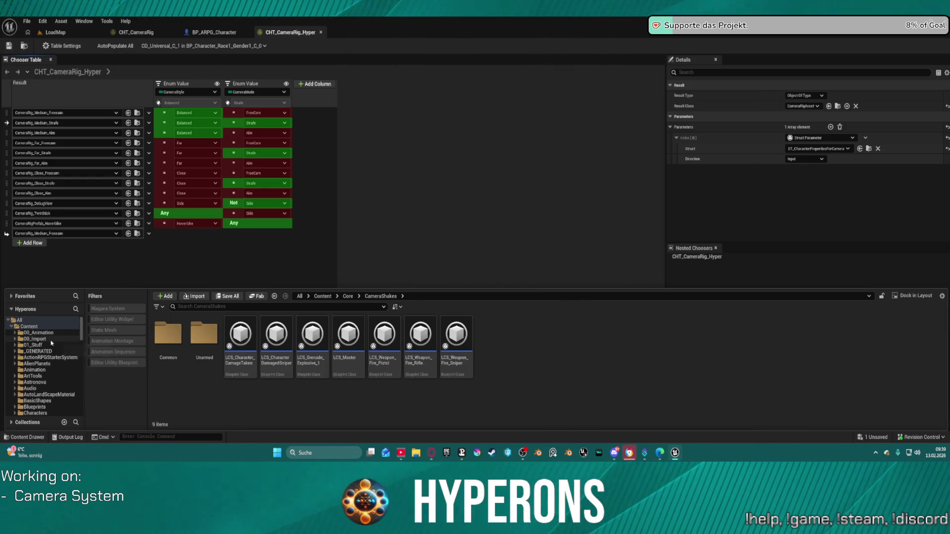
scroll(43, 396, up, 2)
scroll(42, 396, down, 12)
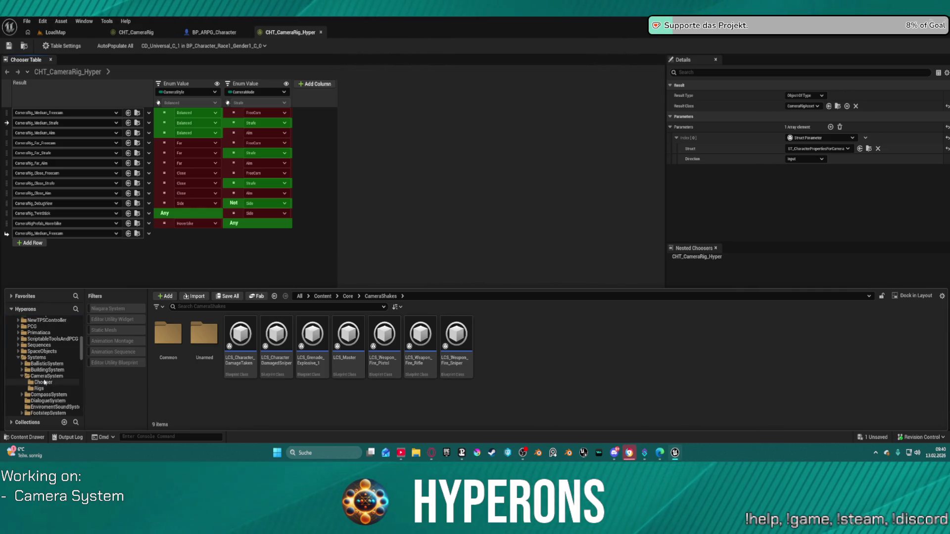
click(43, 389)
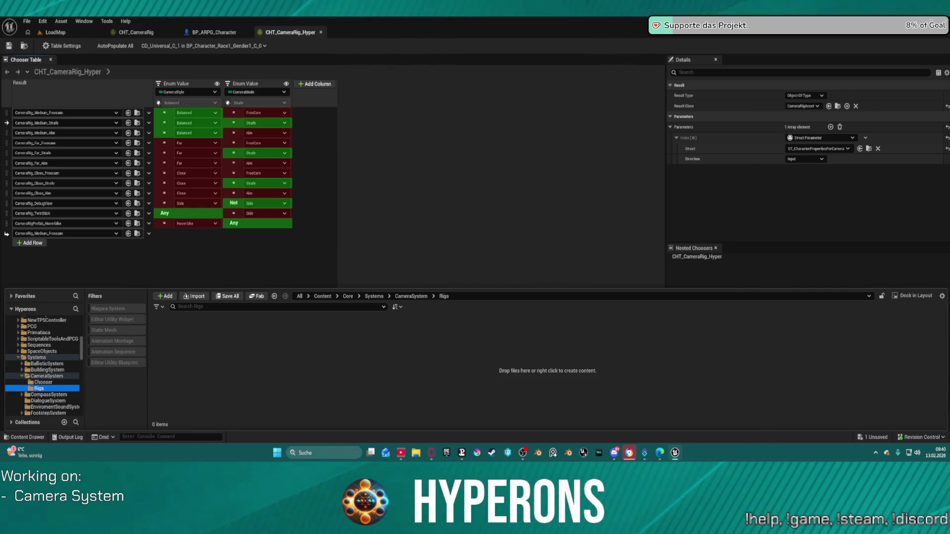
Step: Hide the Content Drawer and inspect, without changing, the CameraRig_Medium_Strafe result's asset options
key(ctrl+space)
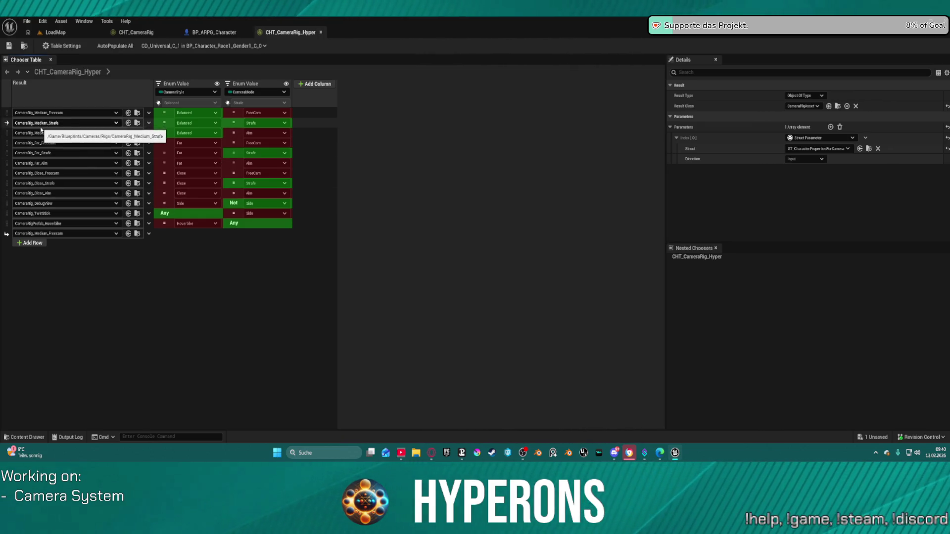
click(45, 124)
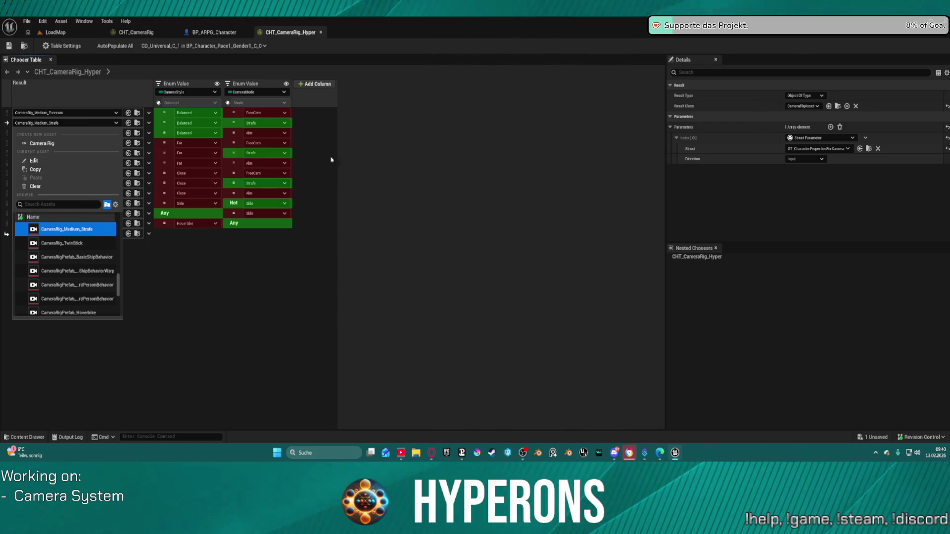
click(138, 124)
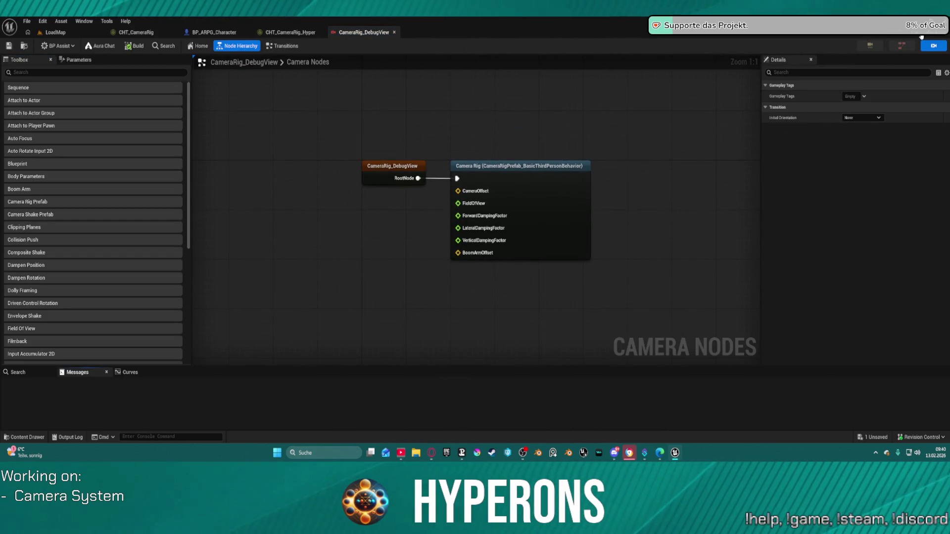
Step: View DebugView's Transitions and close it, then open and close CameraRig_Medium_Aim from the table
click(283, 46)
click(394, 33)
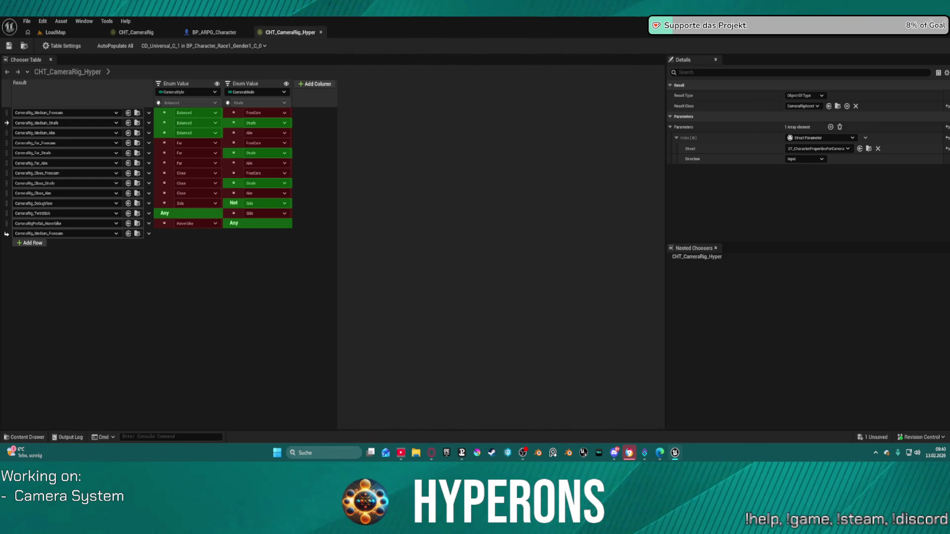
double_click(64, 133)
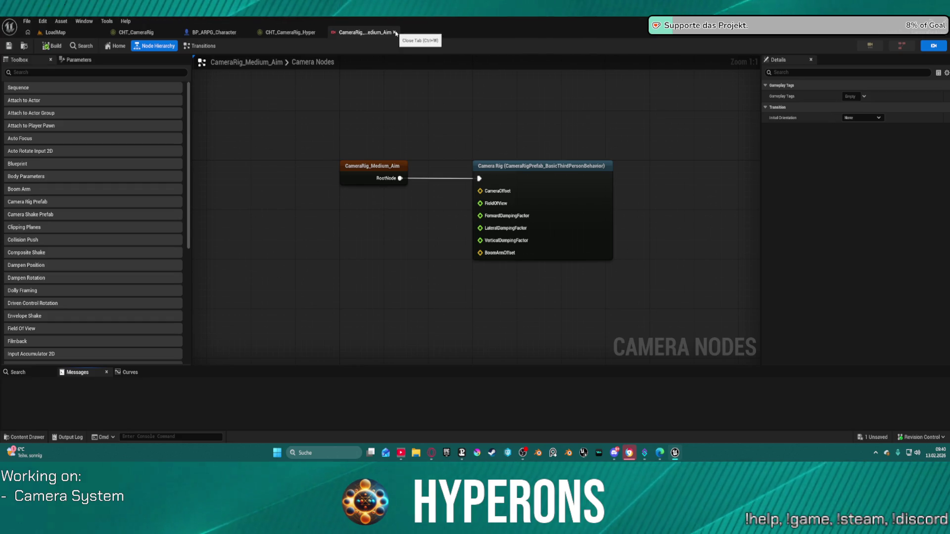
click(394, 32)
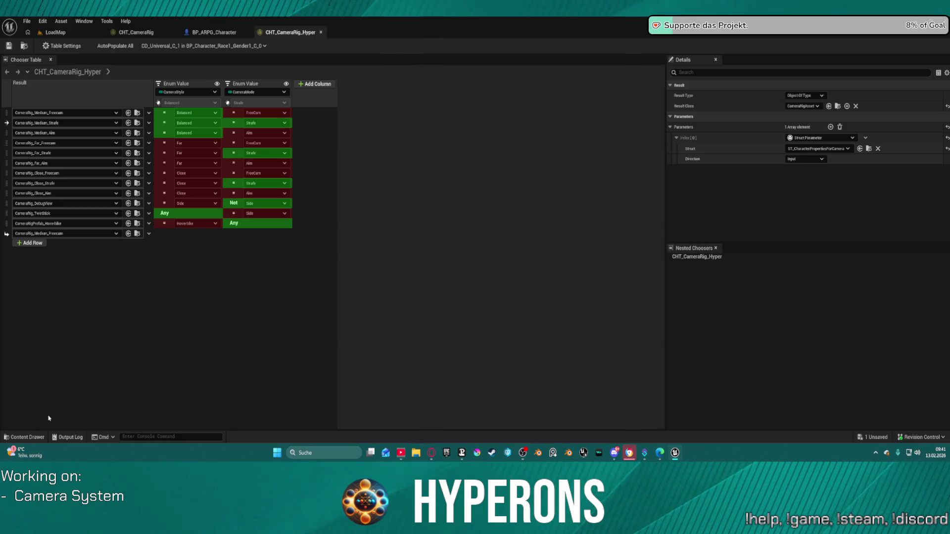
Step: Back in the LoadMap content browser, move an asset into the Rigs folder
click(54, 32)
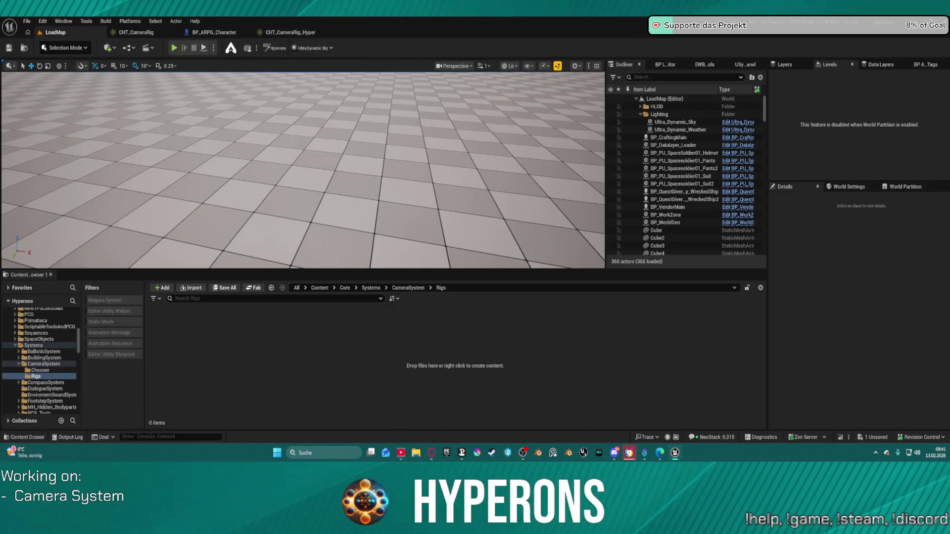
mouse_move(237, 435)
mouse_down()
mouse_move(119, 394)
mouse_move(170, 318)
mouse_up()
click(196, 335)
text(Vehicle)
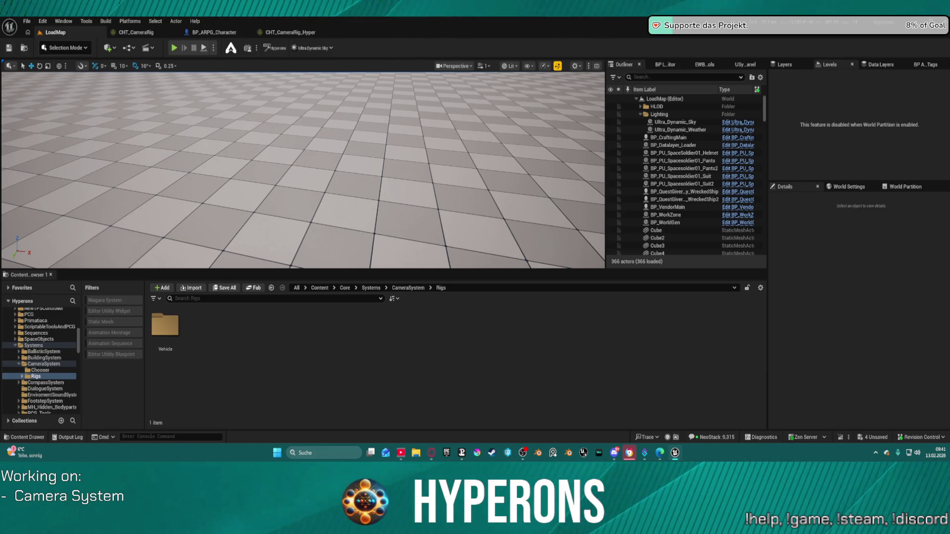
Step: Create a SpaceShip folder inside Vehicle and move the ship camera assets into it
double_click(165, 326)
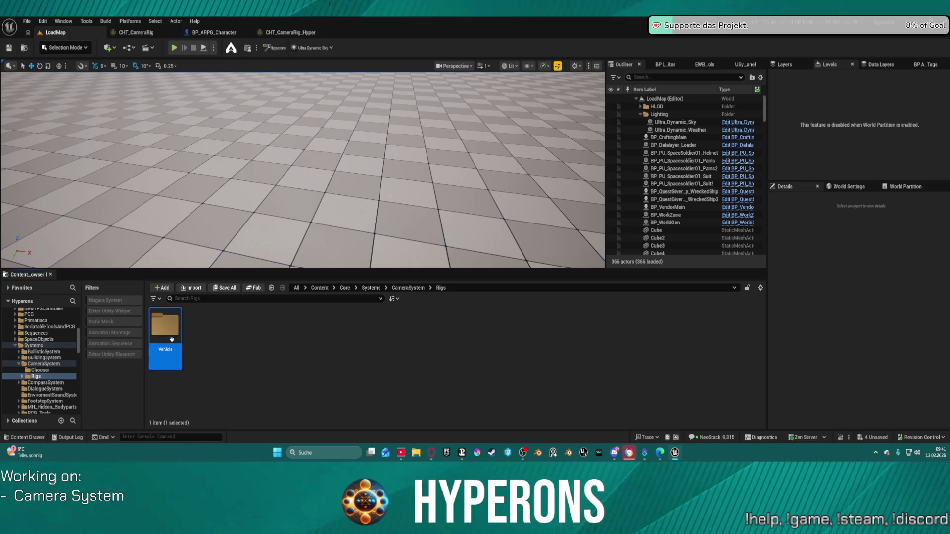
right_click(270, 346)
click(284, 171)
text(SpaceS)
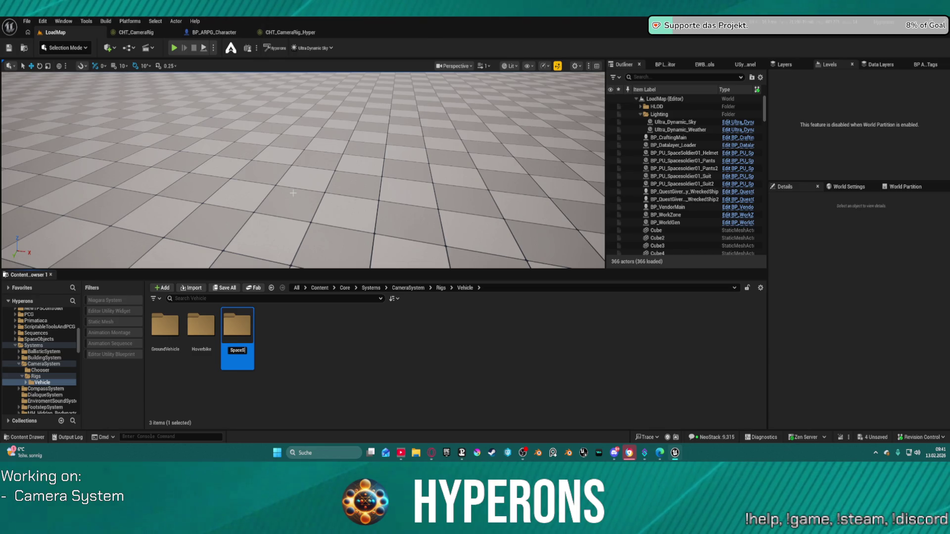
text(hip)
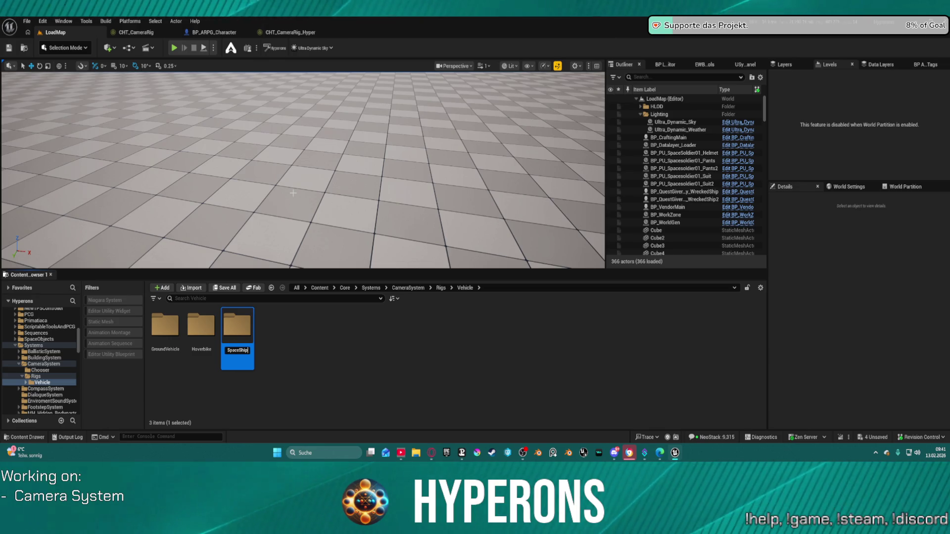
key(Return)
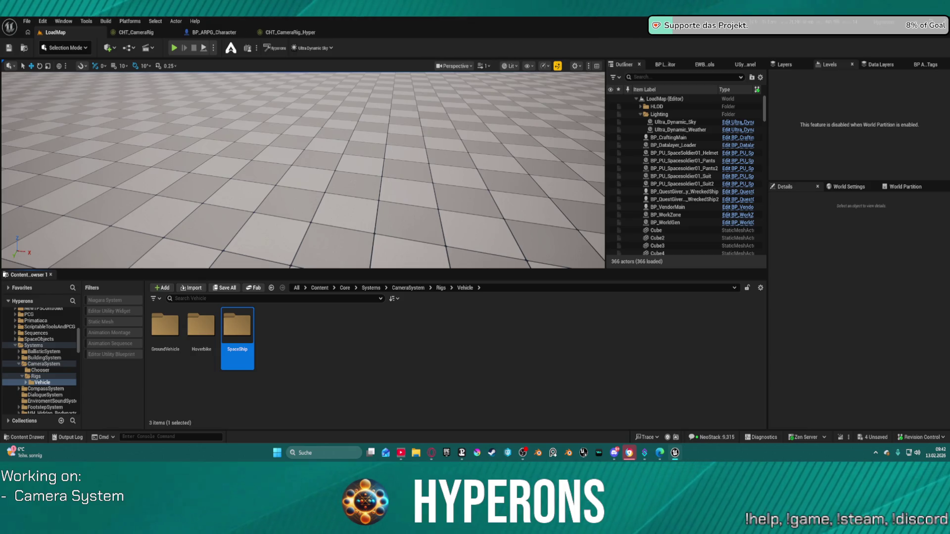
mouse_move(352, 106)
mouse_down()
mouse_move(233, 322)
mouse_move(254, 353)
mouse_up()
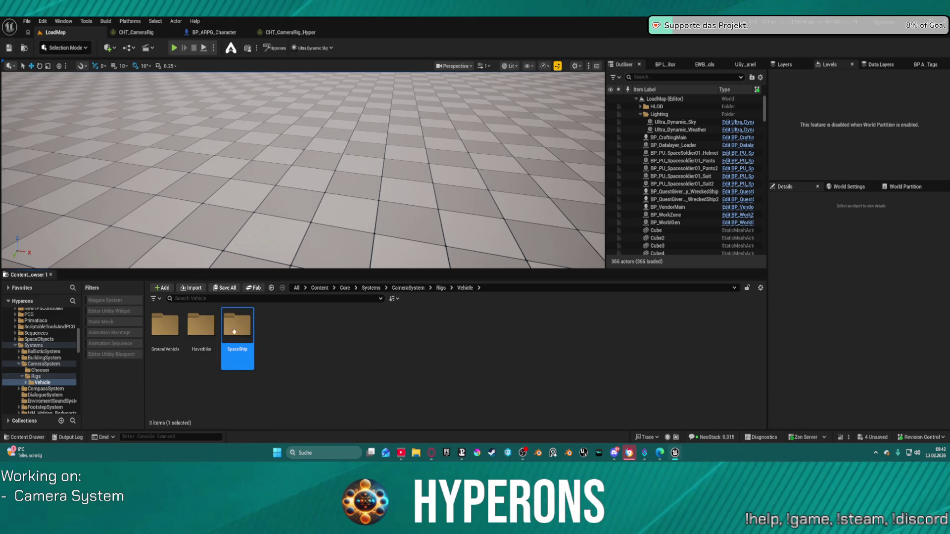
click(255, 350)
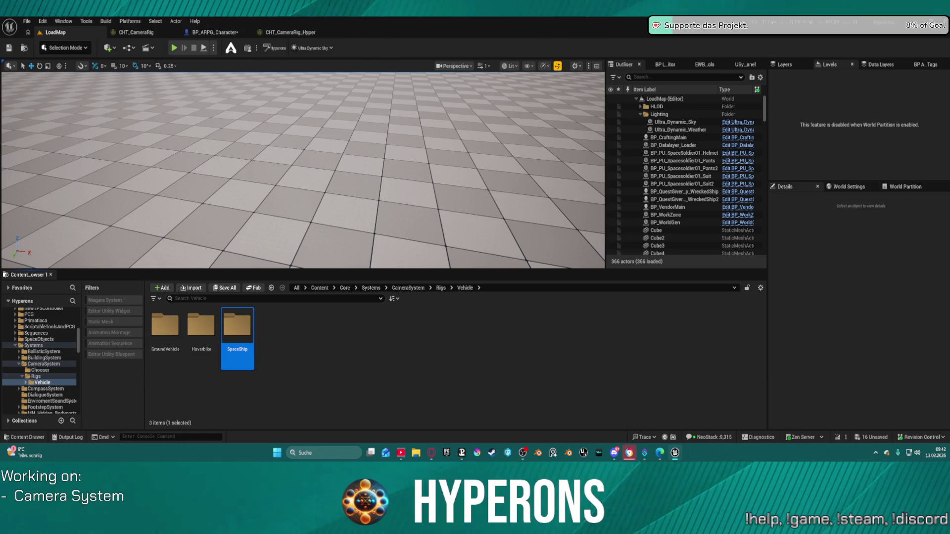
Step: Create a new folder named Data inside CameraSystem
double_click(237, 329)
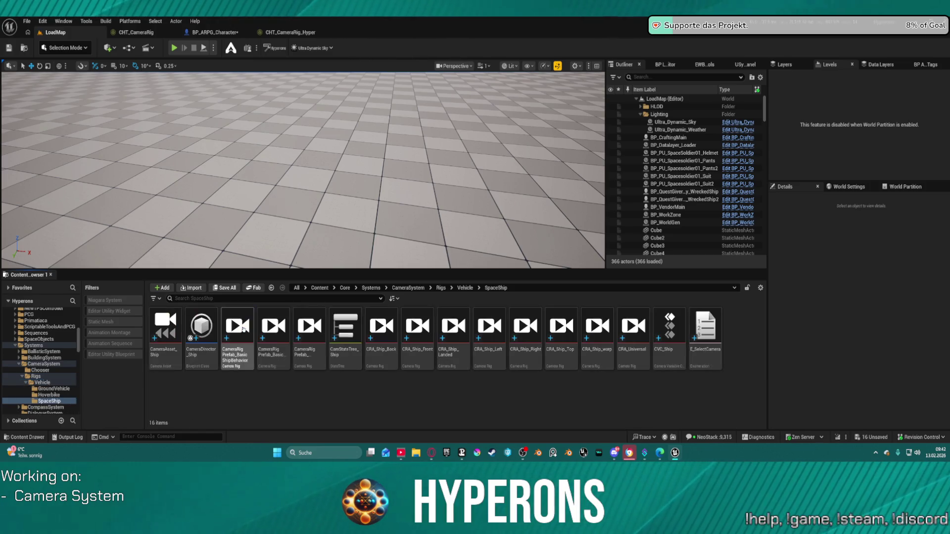
double_click(39, 383)
right_click(330, 376)
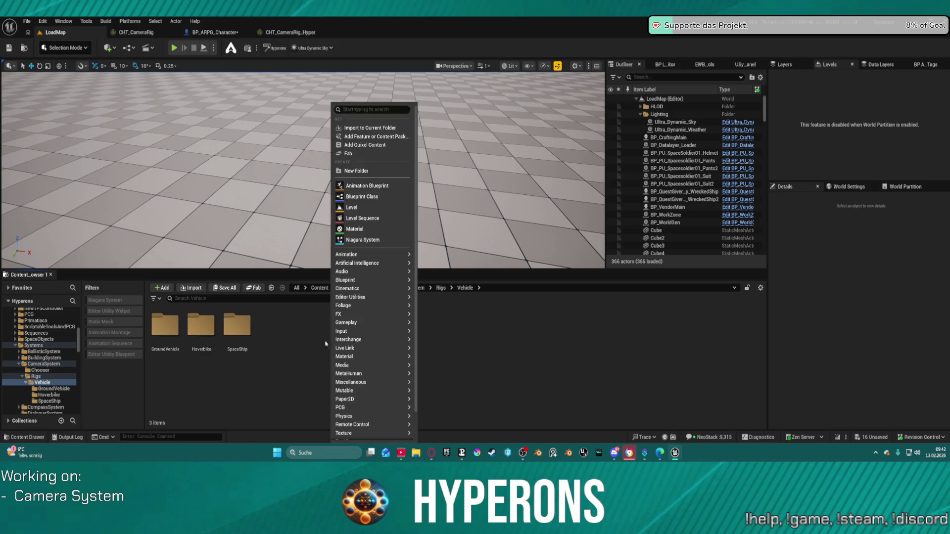
mouse_move(371, 339)
click(36, 376)
click(40, 370)
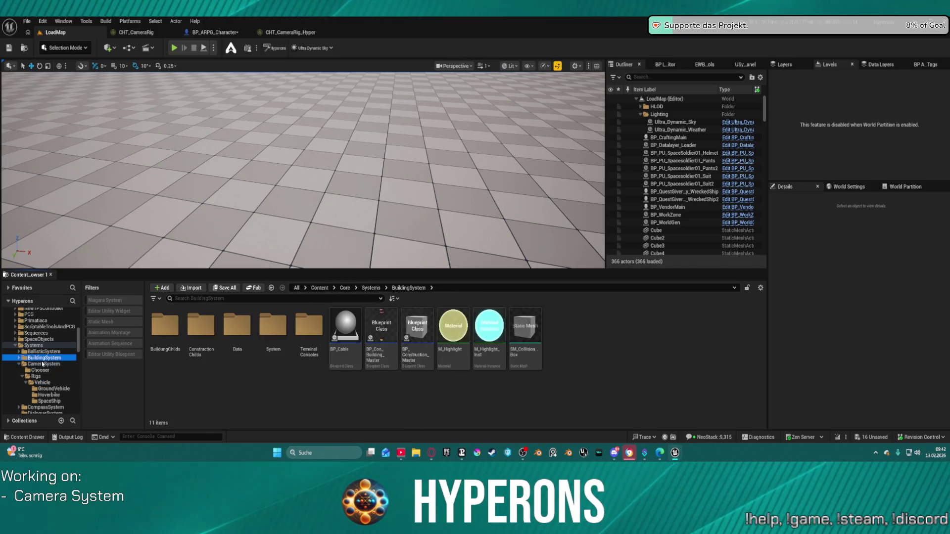
click(44, 364)
right_click(251, 375)
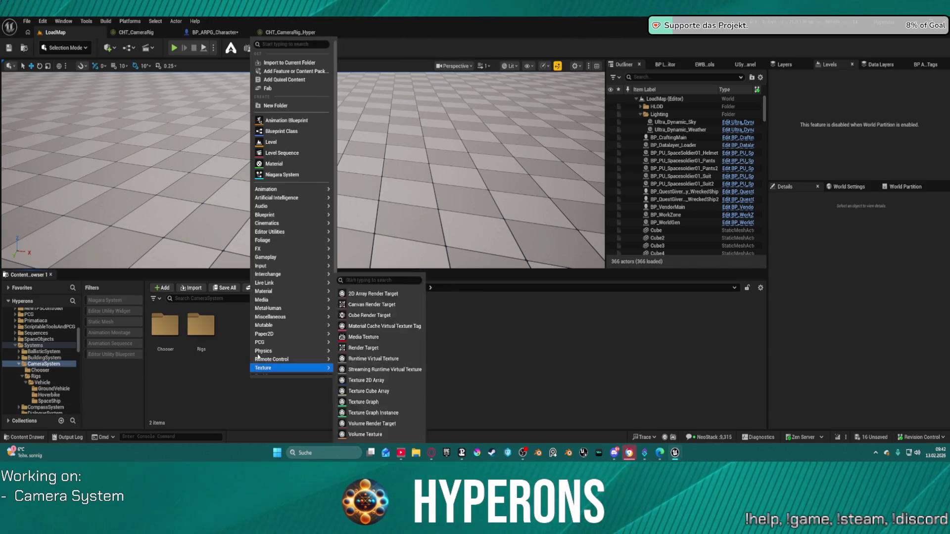
click(286, 105)
text(Data)
key(Return)
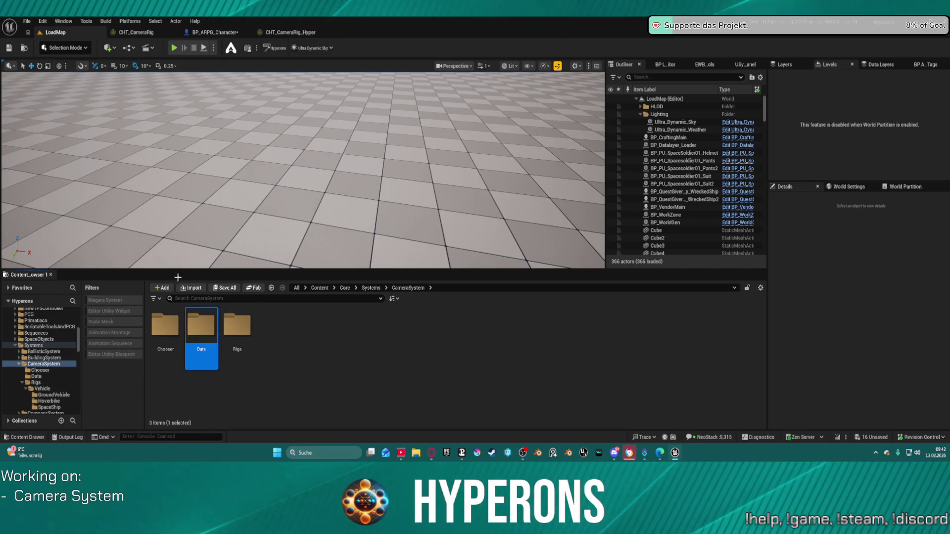
Step: Move E_SelectCamera from the SpaceShip folder into the Data folder
click(49, 407)
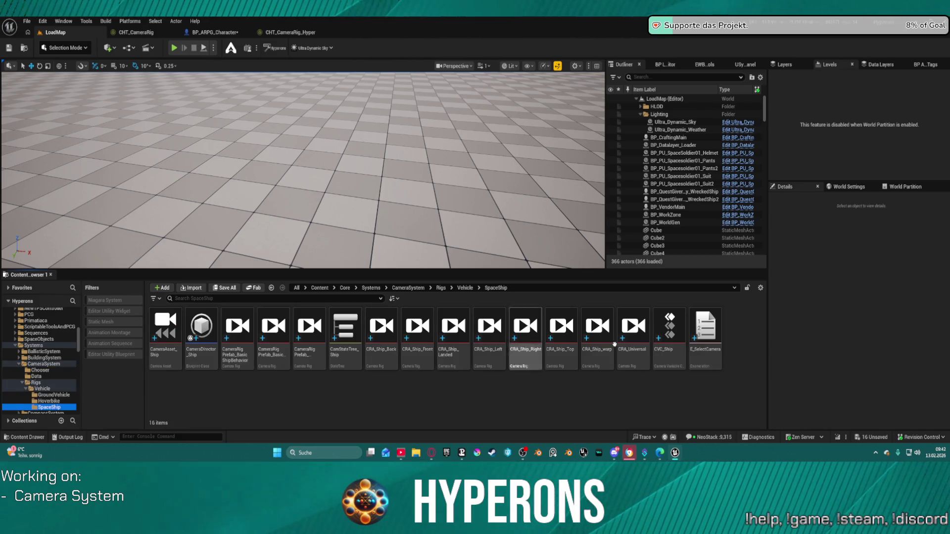
mouse_move(705, 329)
mouse_down()
mouse_move(167, 355)
mouse_move(23, 372)
mouse_move(39, 376)
mouse_up()
click(55, 391)
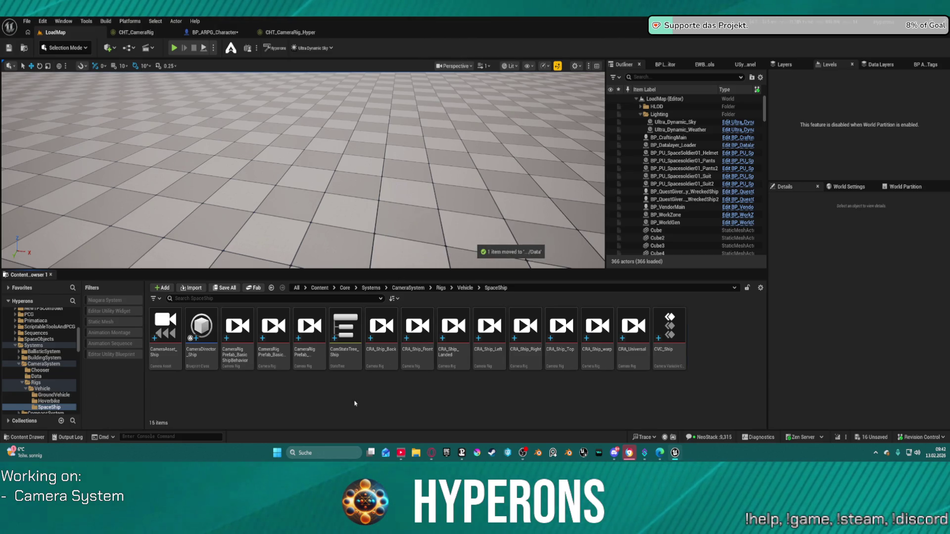
click(349, 362)
key(Delete)
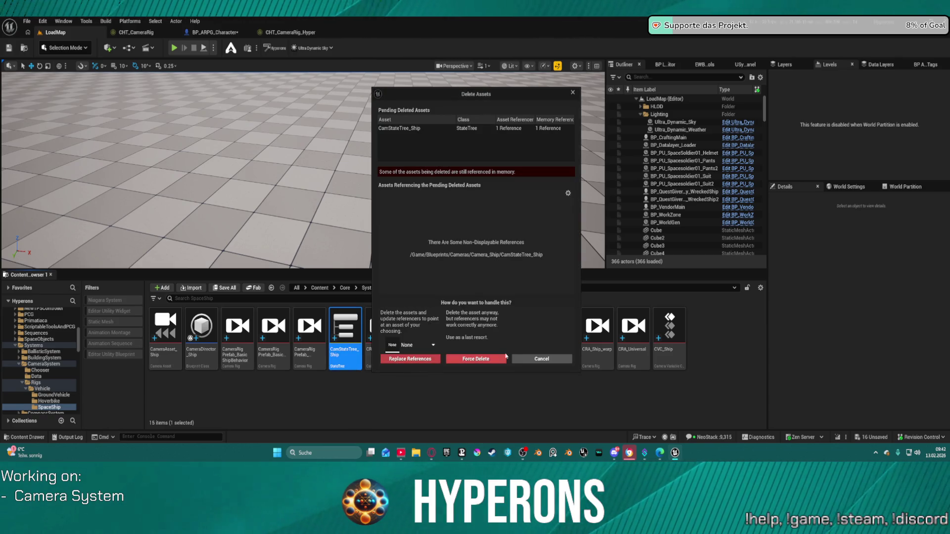
click(542, 358)
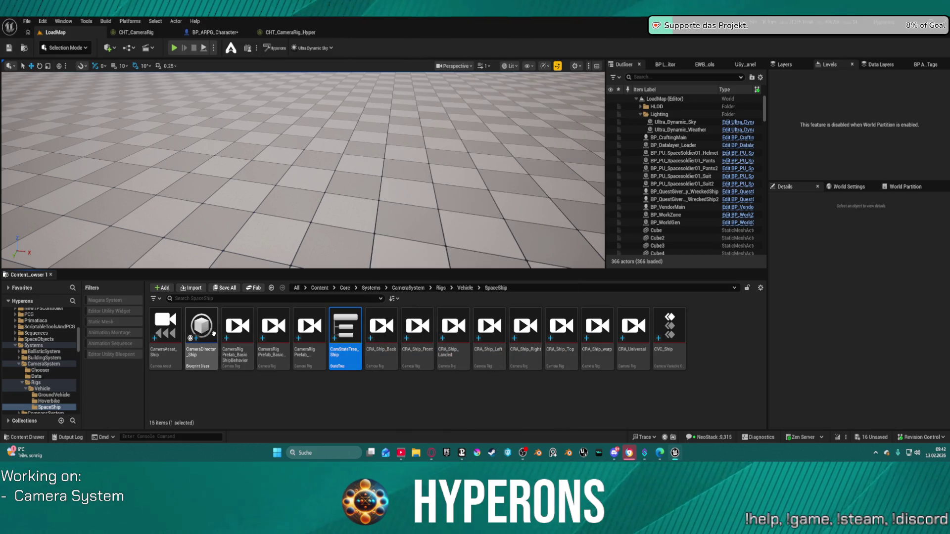
double_click(215, 337)
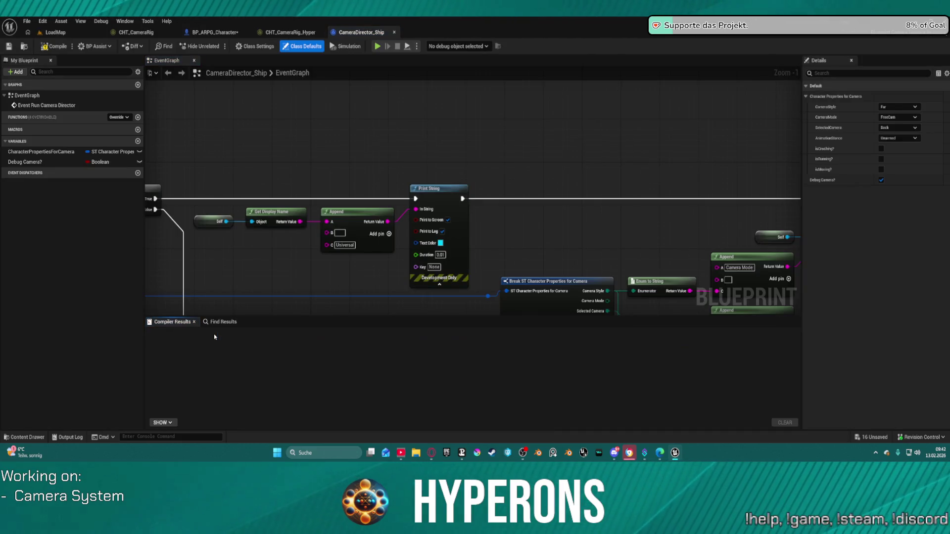
drag(554, 127, 304, 105)
scroll(422, 142, up, 5)
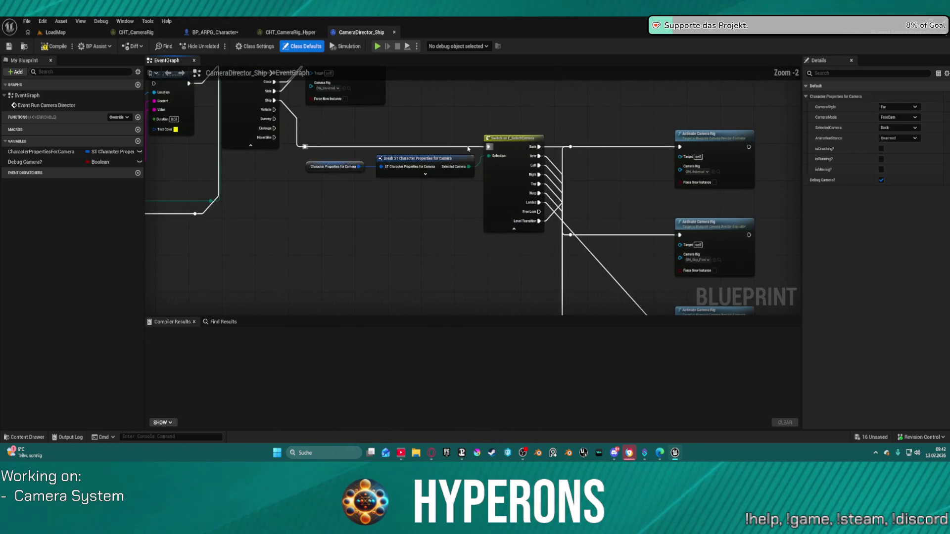
scroll(422, 143, down, 5)
drag(171, 105, 443, 115)
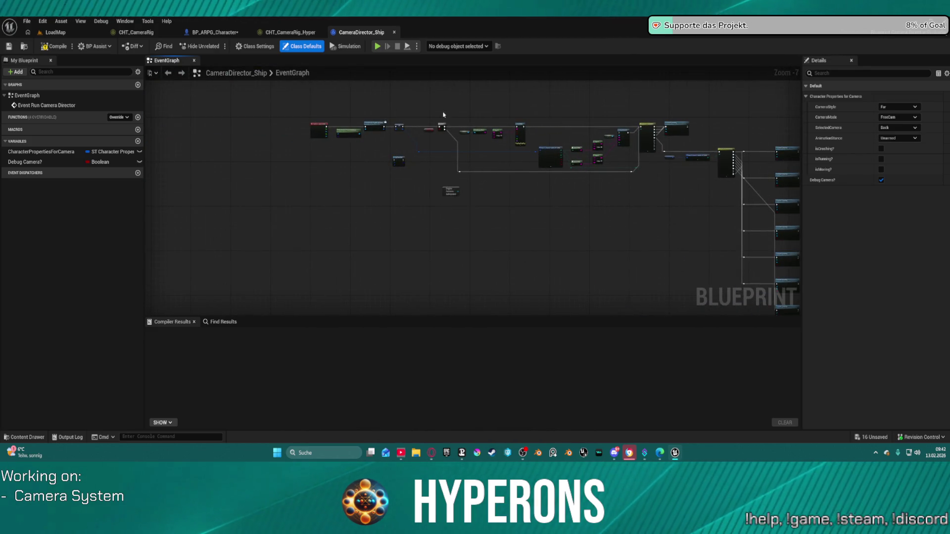
click(395, 33)
Step: Review the available actions for the CamStateTree_Ship asset
click(55, 32)
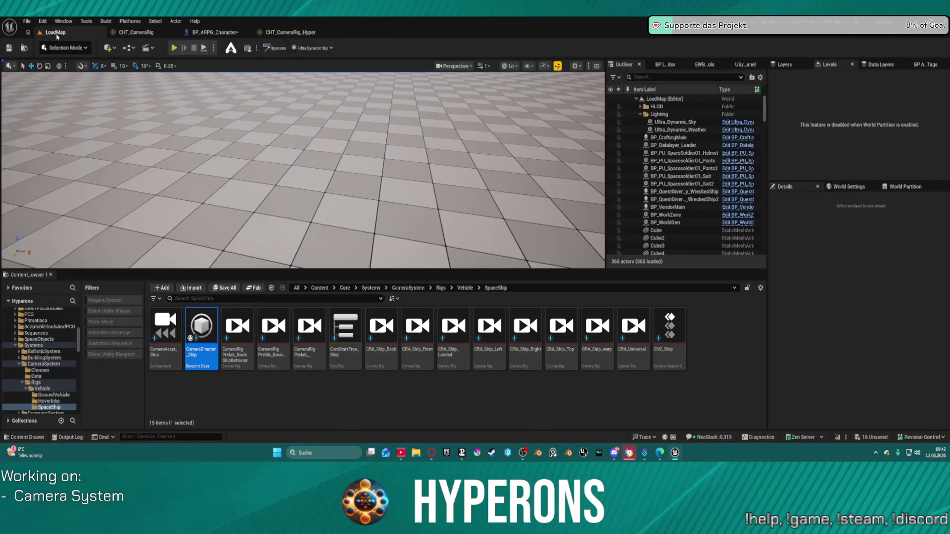
click(348, 353)
right_click(348, 352)
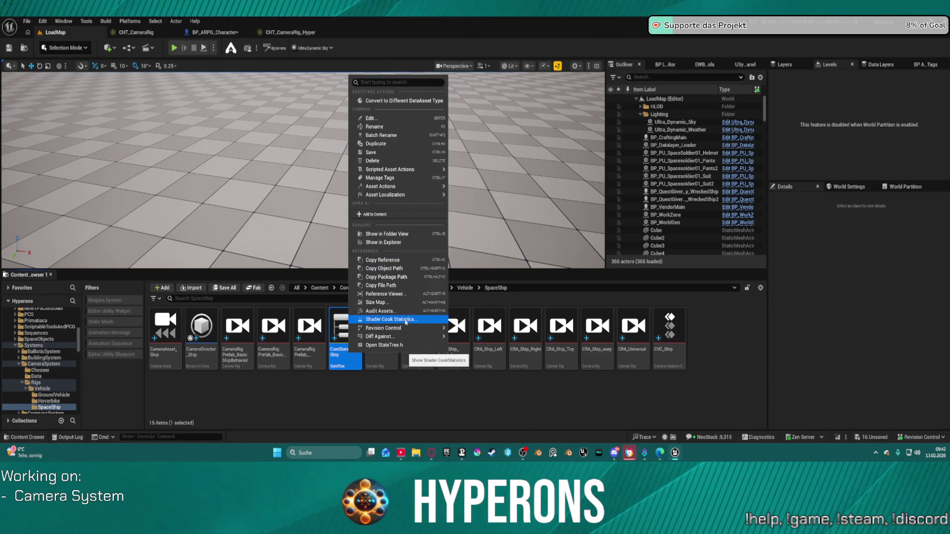
mouse_move(411, 195)
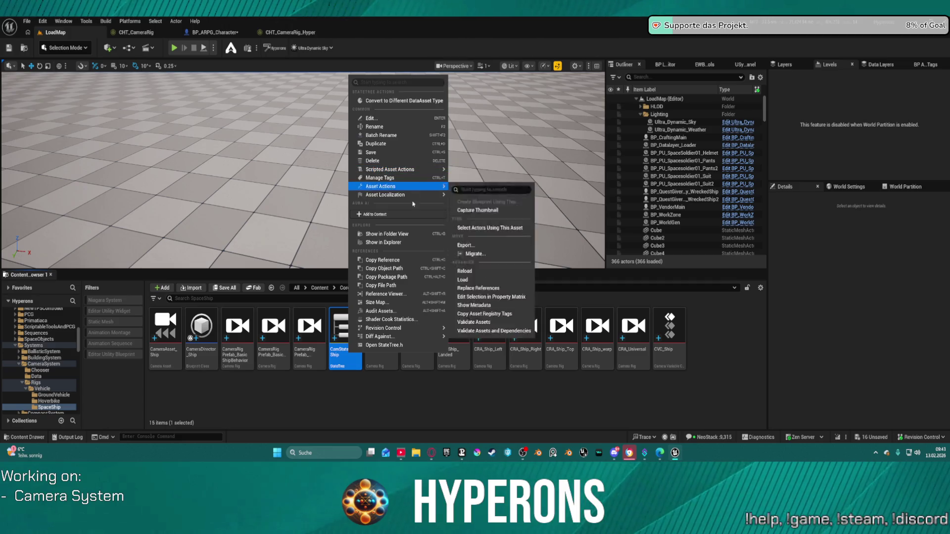
click(386, 294)
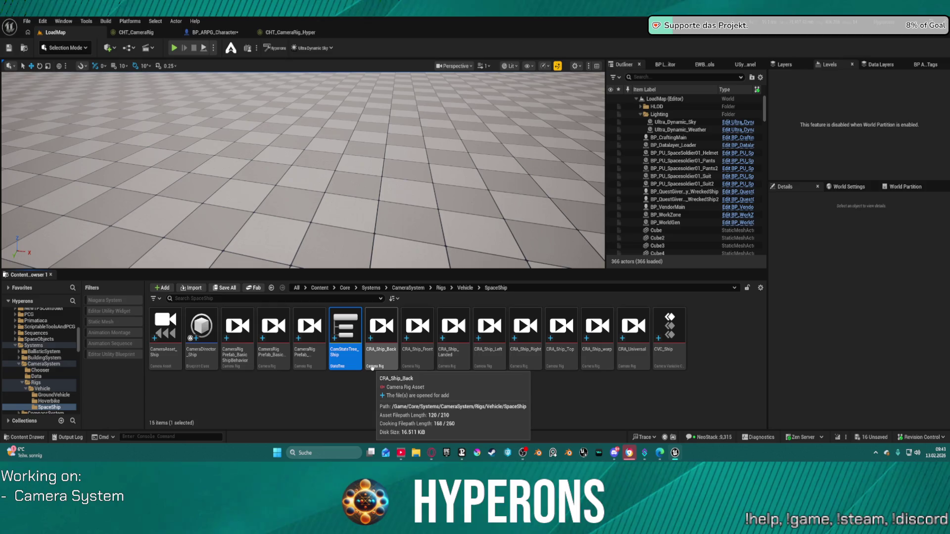
Step: Open CRA_Ship_Front, glance at and close CameraDirector_Ship, and return to LoadMap
double_click(423, 366)
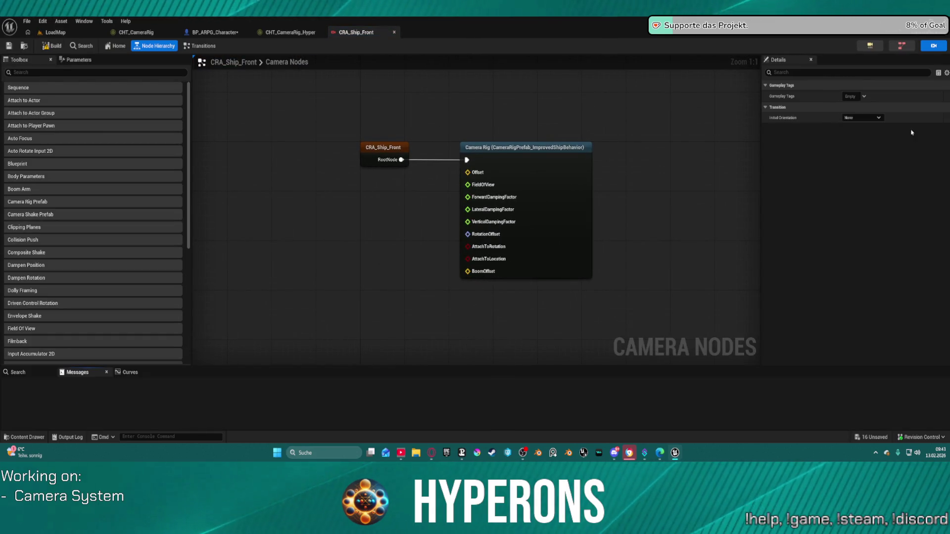
click(905, 47)
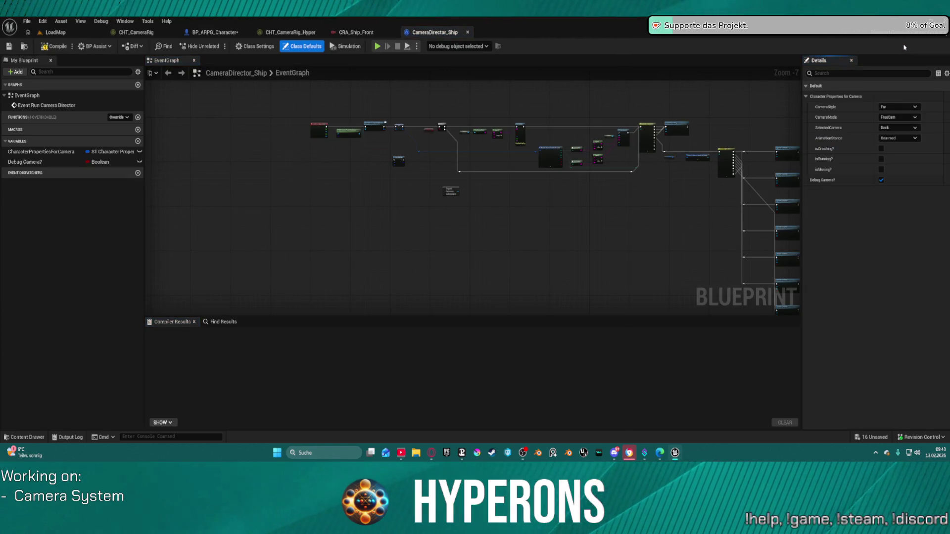
click(469, 33)
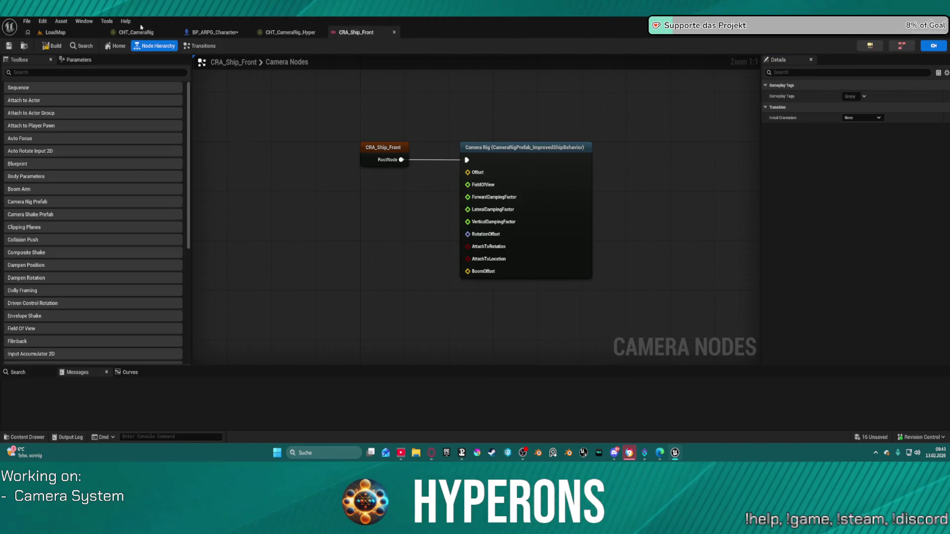
click(81, 32)
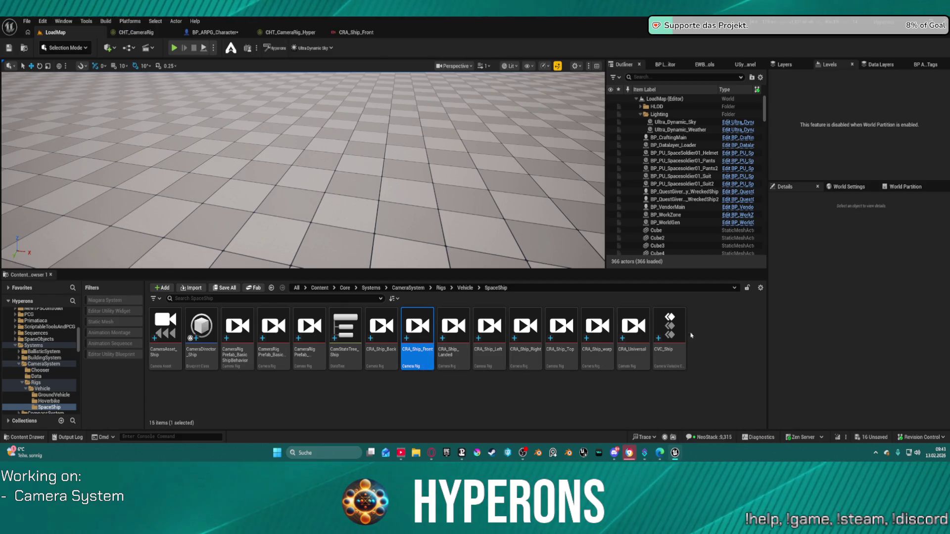
Step: Open and close CVC_Ship, then switch to the BP_ARPG_Character blueprint
double_click(672, 333)
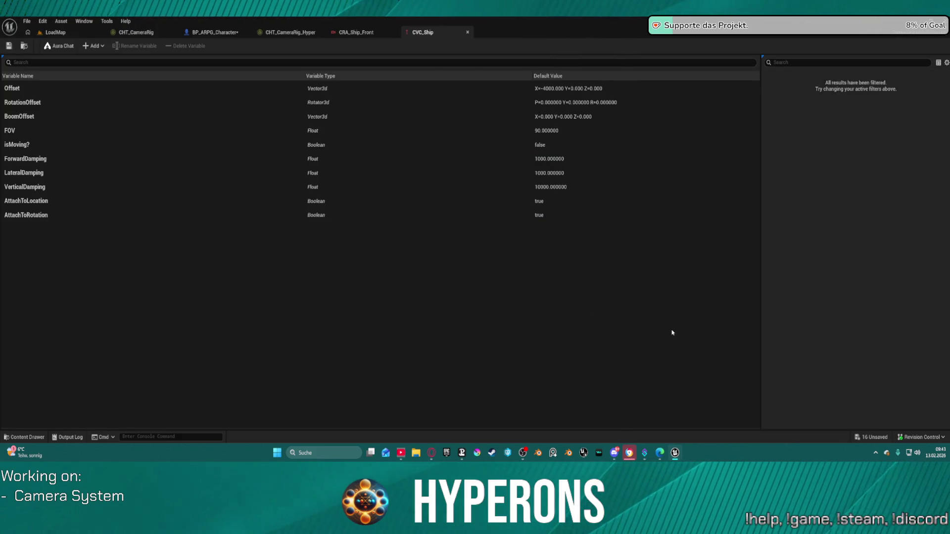
click(467, 32)
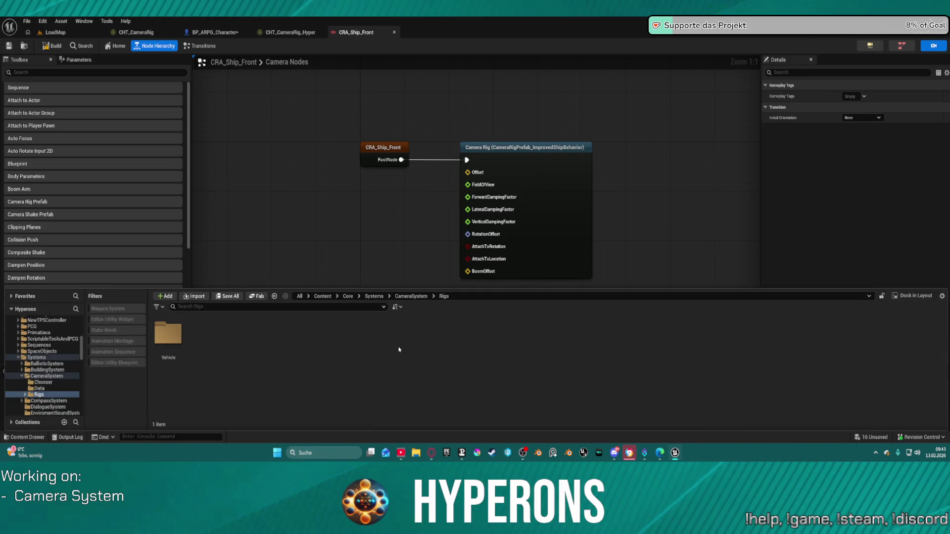
click(290, 33)
click(233, 33)
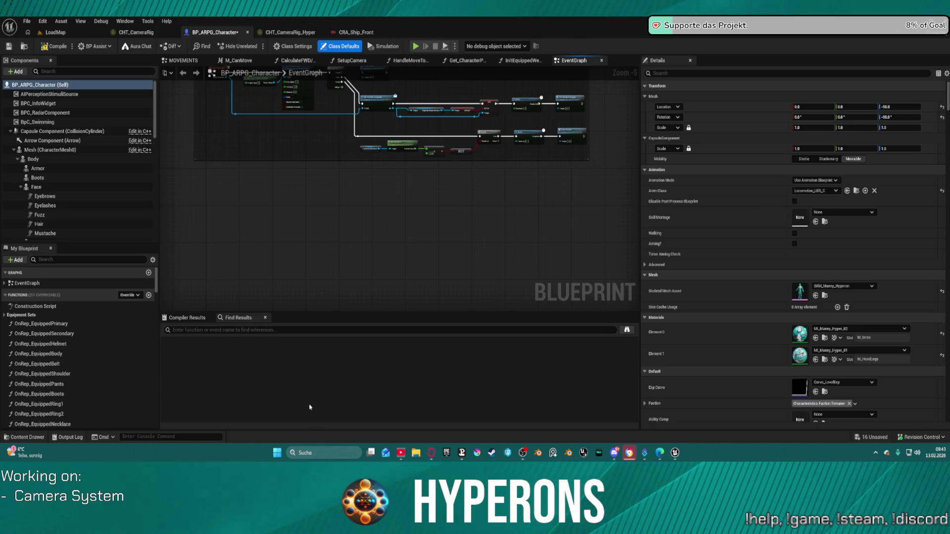
Step: Open the Rigs > Vehicle > SpaceShip folder in the Content Drawer
key(ctrl+space)
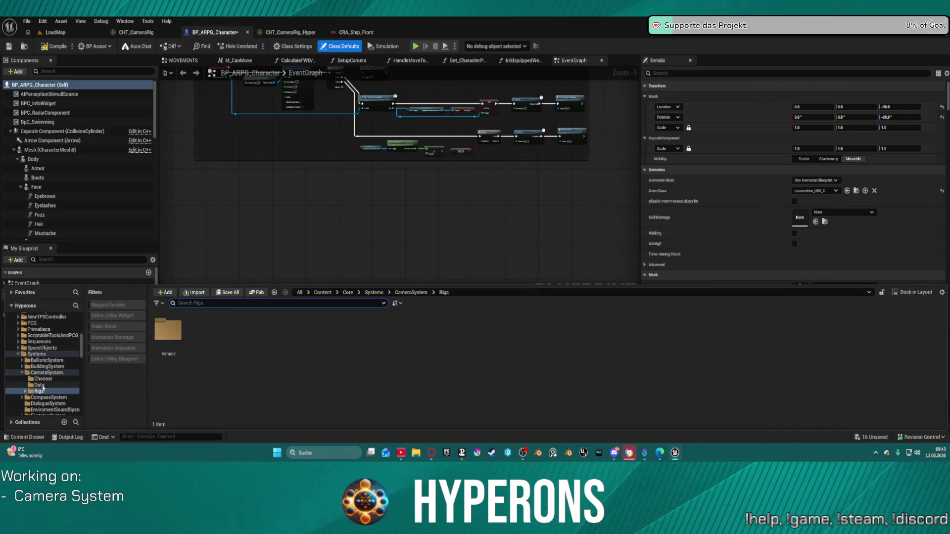
double_click(169, 331)
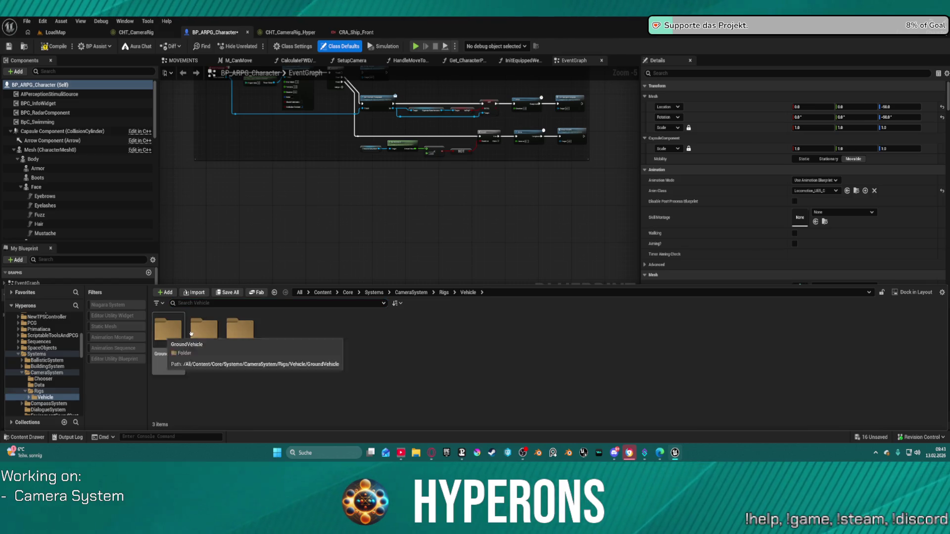
double_click(247, 331)
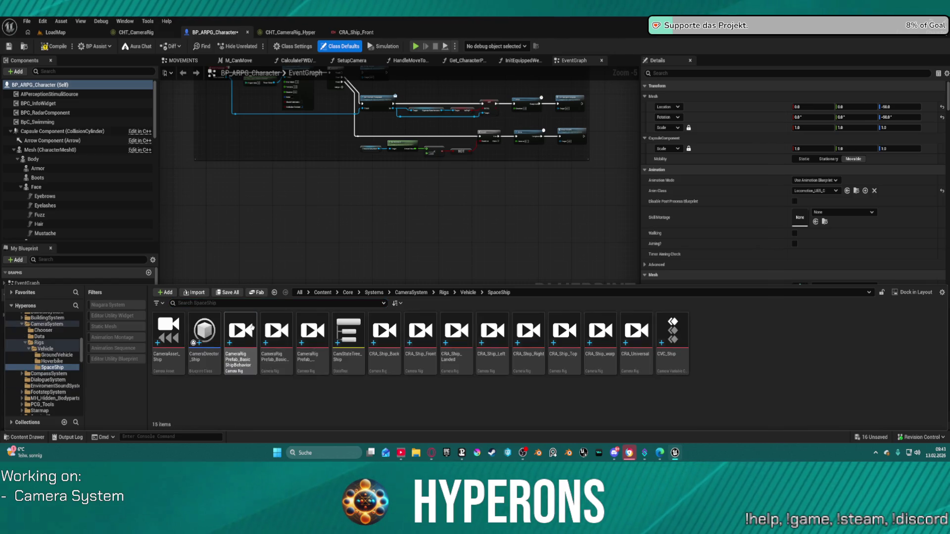
Step: Create a new folder named Characters inside Rigs
click(39, 342)
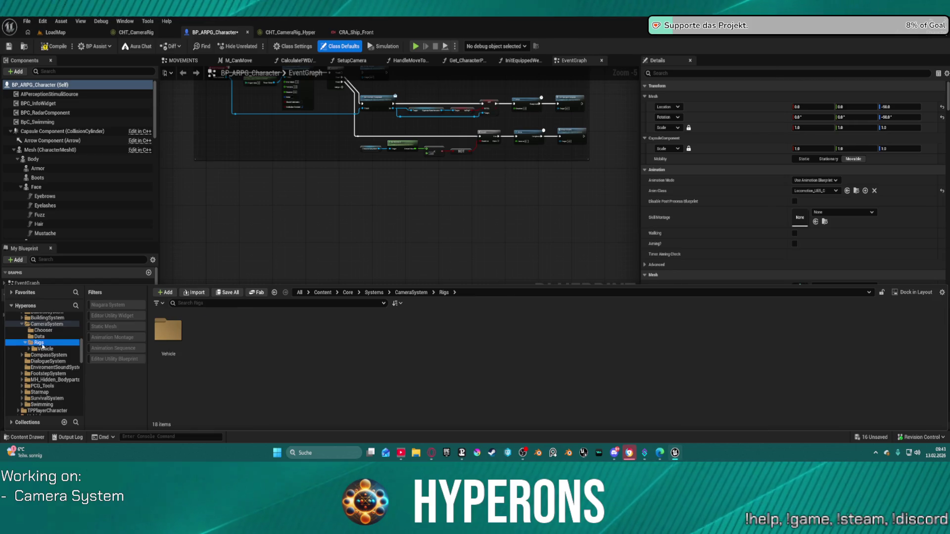
right_click(240, 372)
click(276, 98)
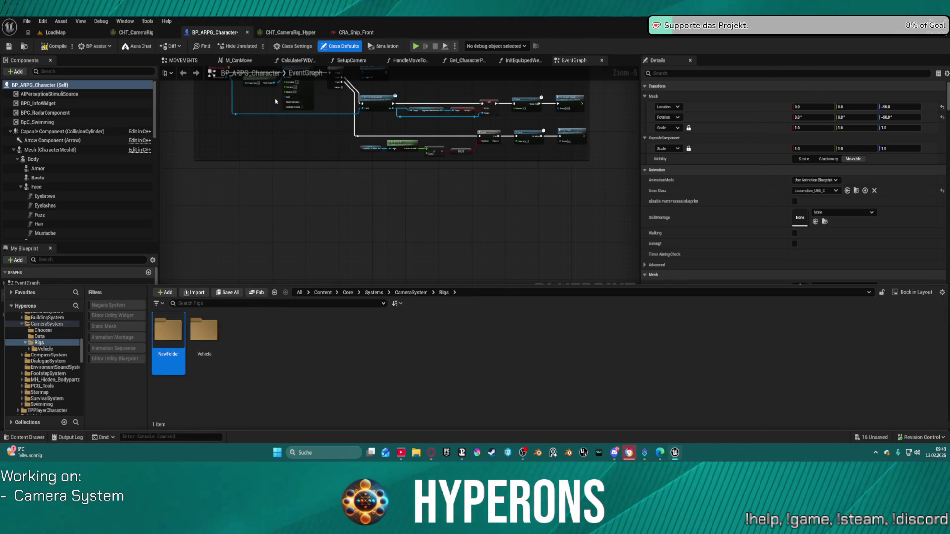
text(Character)
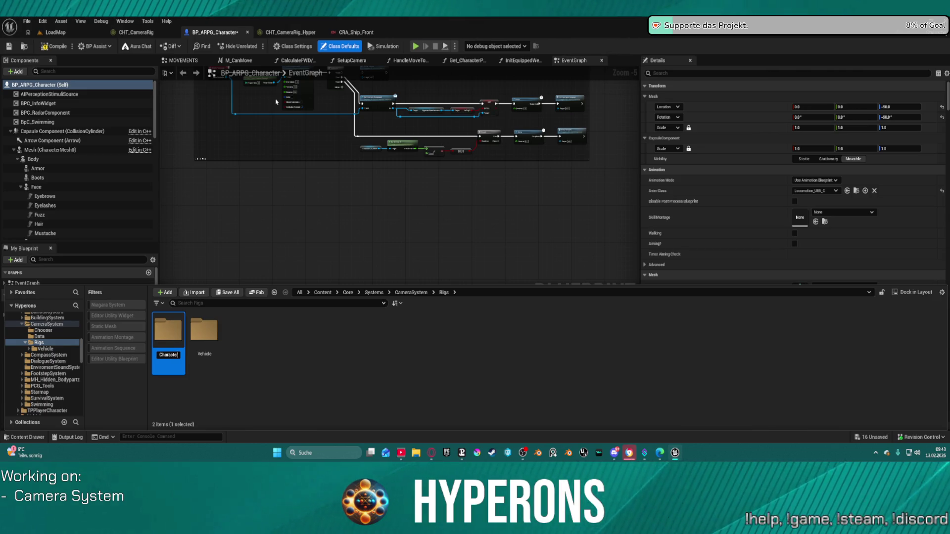
key(Return)
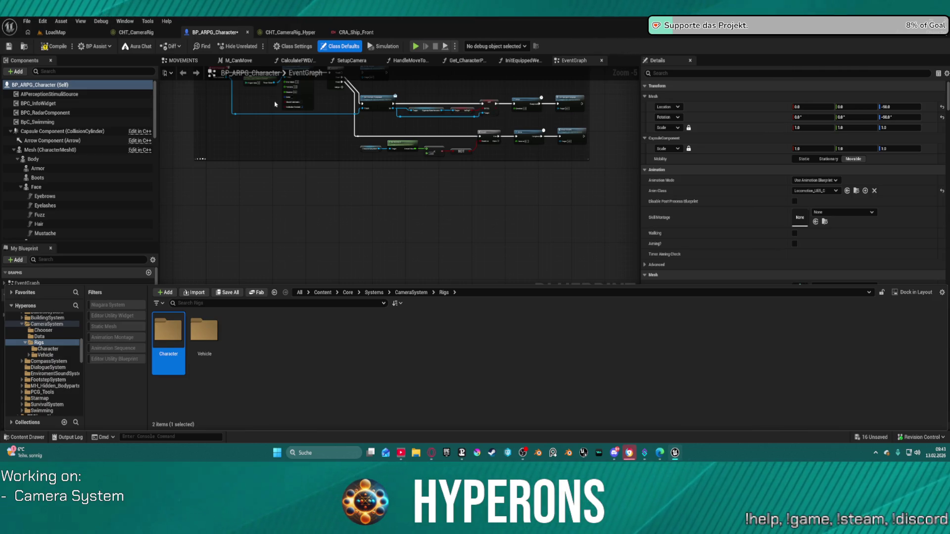
key(F2)
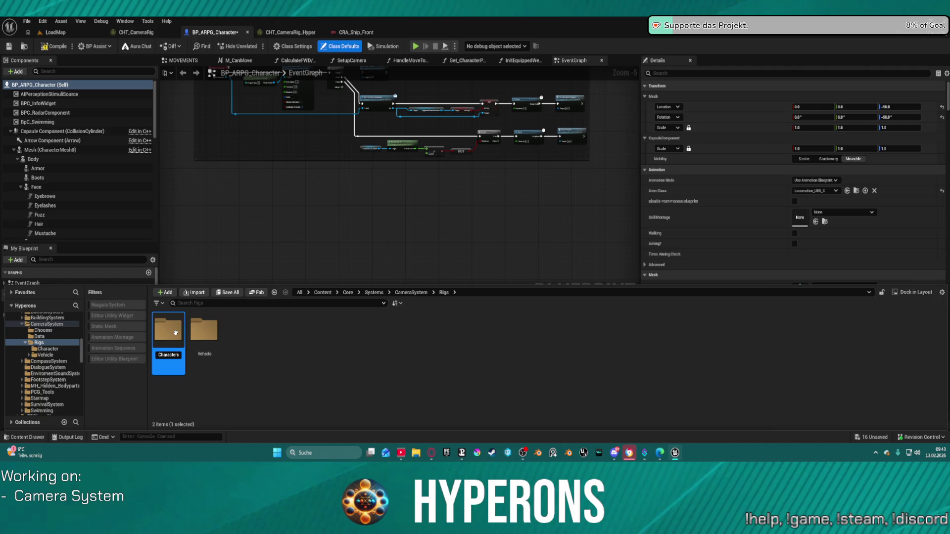
key(Return)
Step: Force-delete the CamStateTree_Ship asset from the SpaceShip folder
click(43, 355)
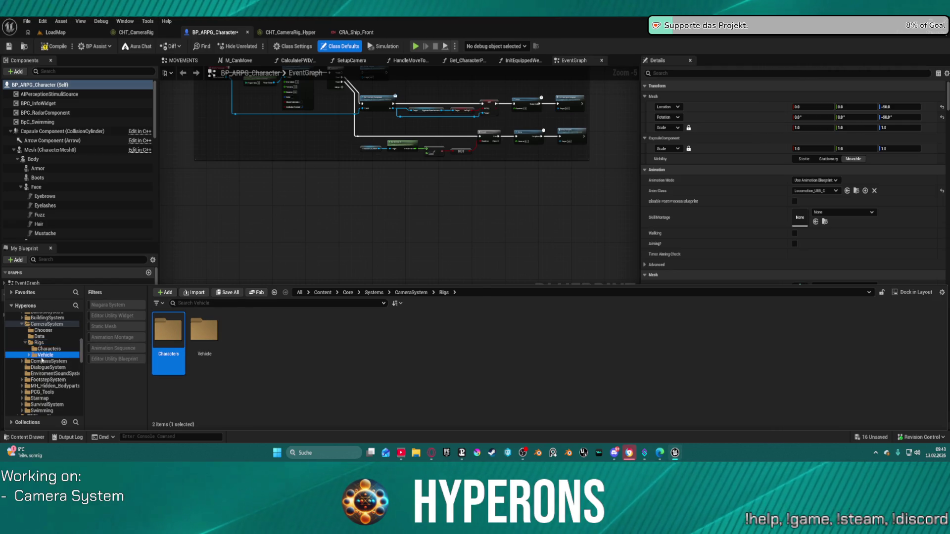
double_click(240, 331)
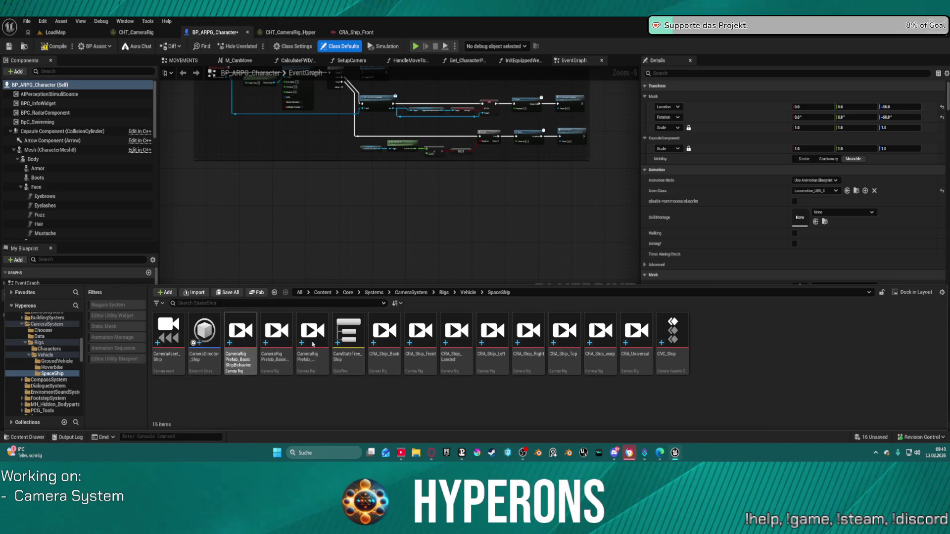
click(356, 364)
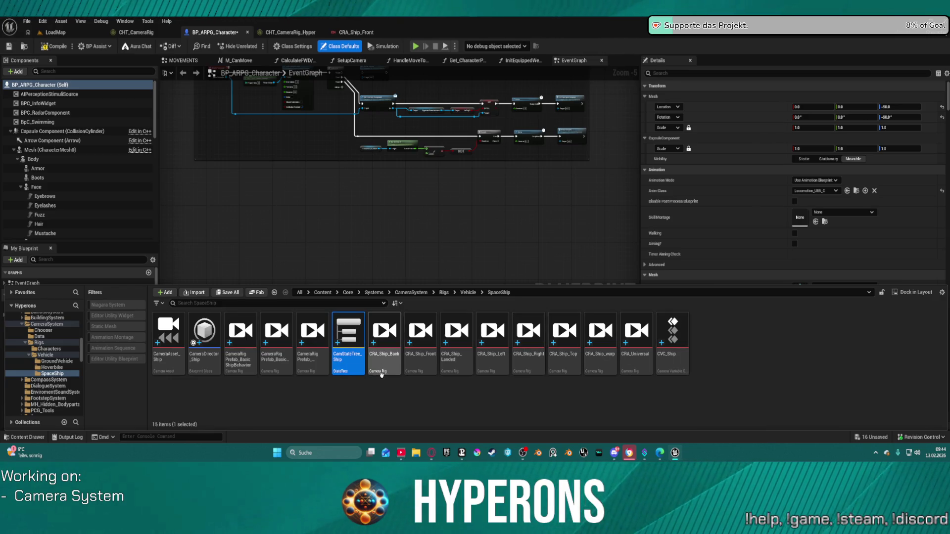
key(Delete)
click(470, 359)
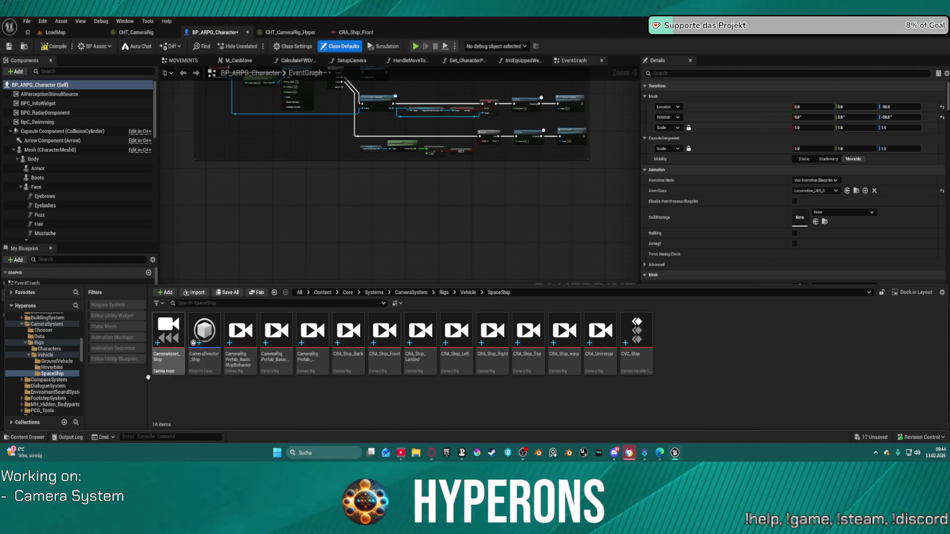
Step: Browse the Hoverbike and GroundVehicle folders, then return to the LoadMap level
click(52, 368)
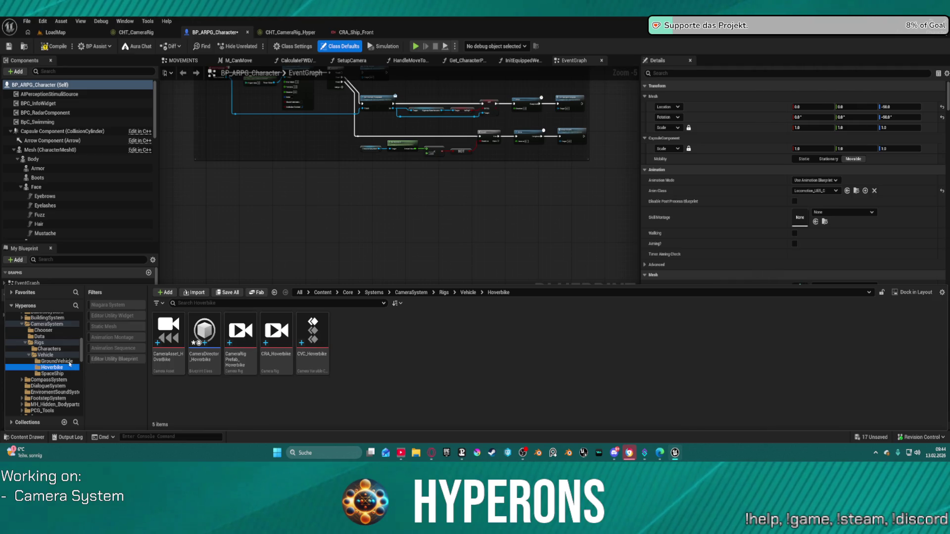
click(55, 361)
click(45, 354)
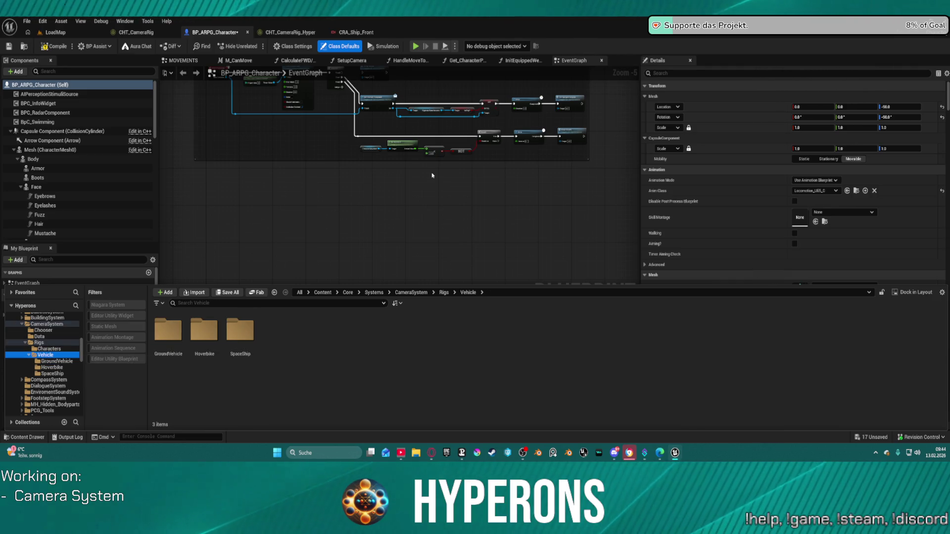
click(442, 241)
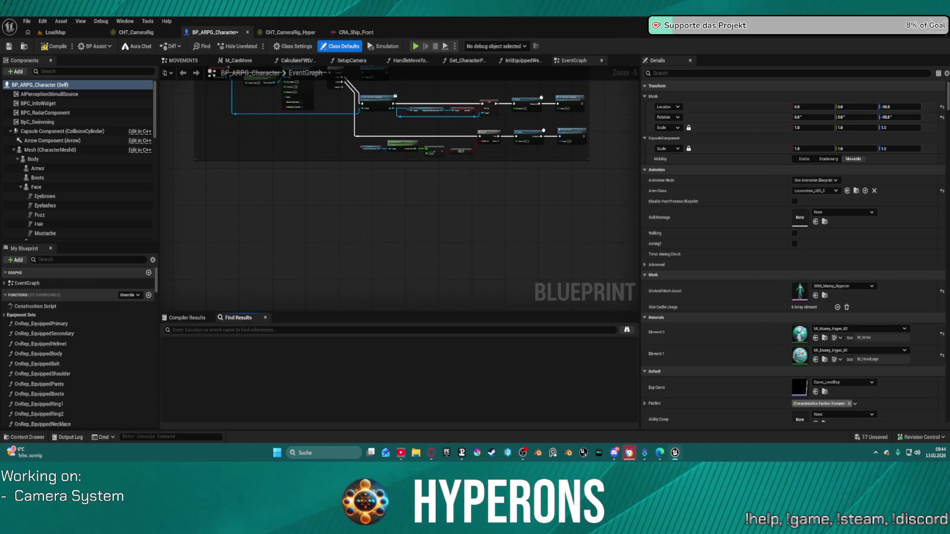
key(ctrl+space)
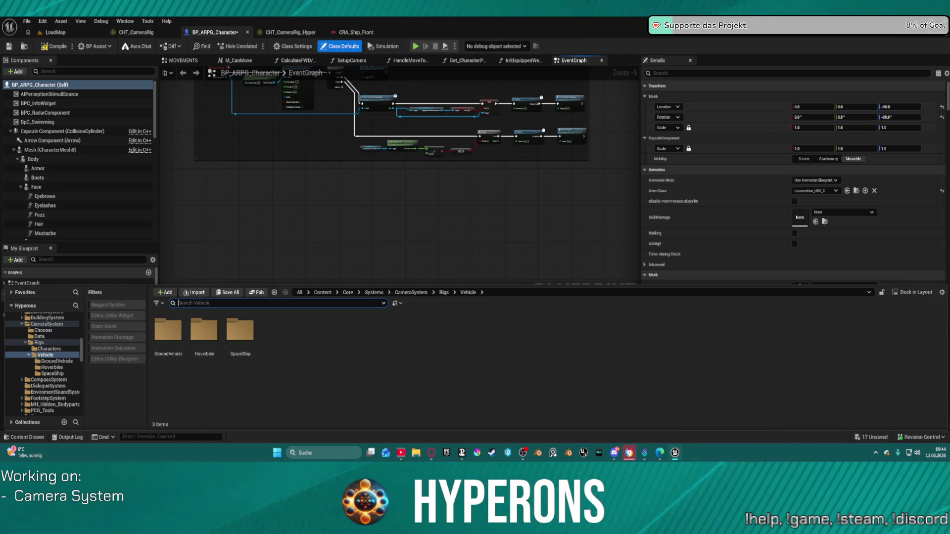
key(ctrl+space)
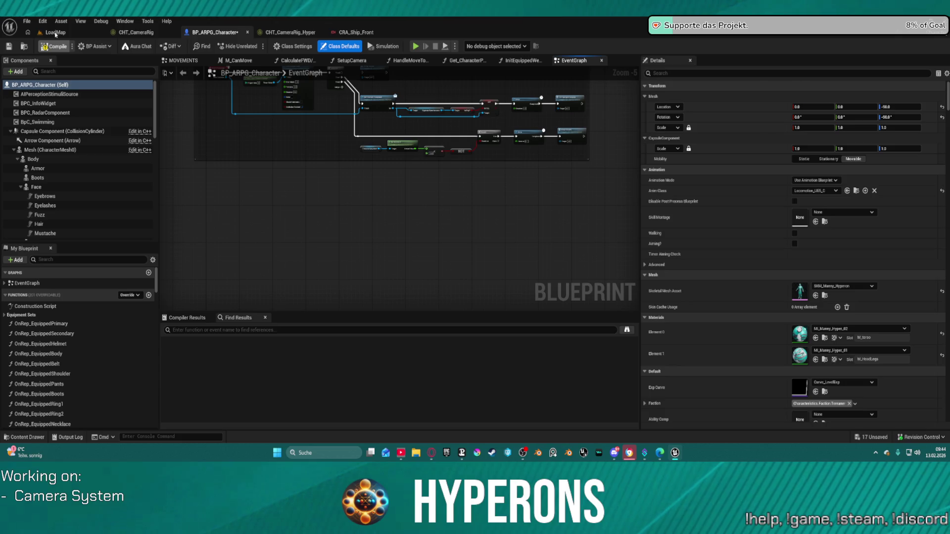
click(55, 32)
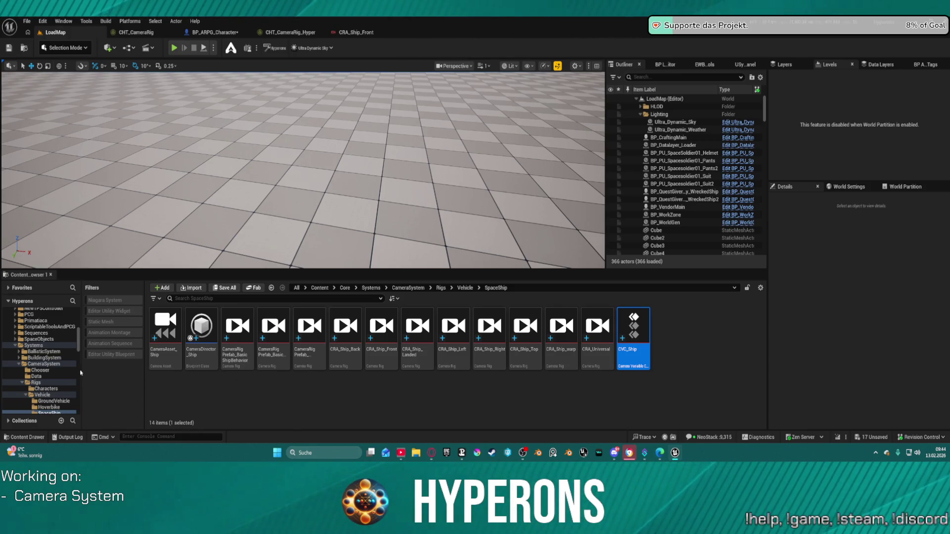
Step: Open CameraAsset_HoverBike from the Rigs > Vehicle > Hoverbike folder
scroll(81, 373, down, 3)
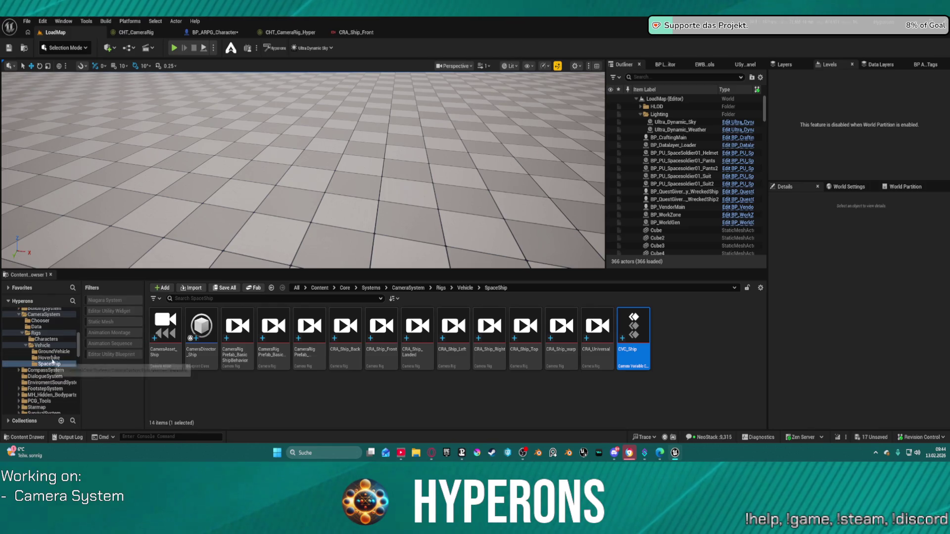
click(49, 358)
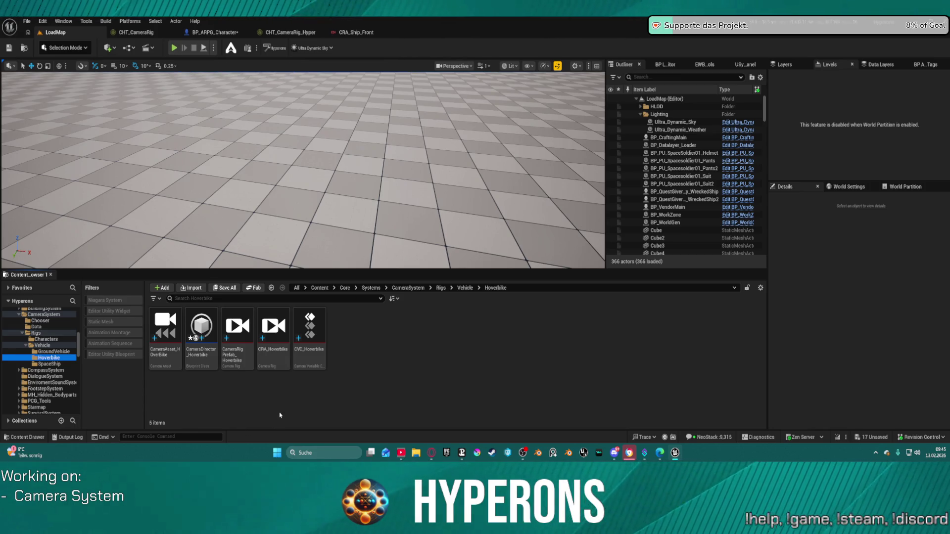
click(164, 360)
double_click(166, 363)
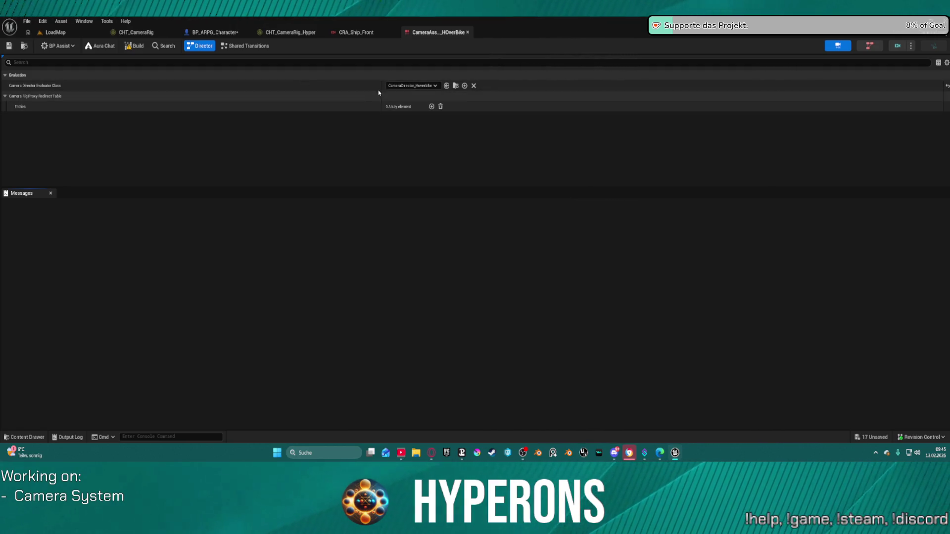
Step: Review the CHT_CameraRig chooser table, then switch back to the LoadMap level
click(142, 31)
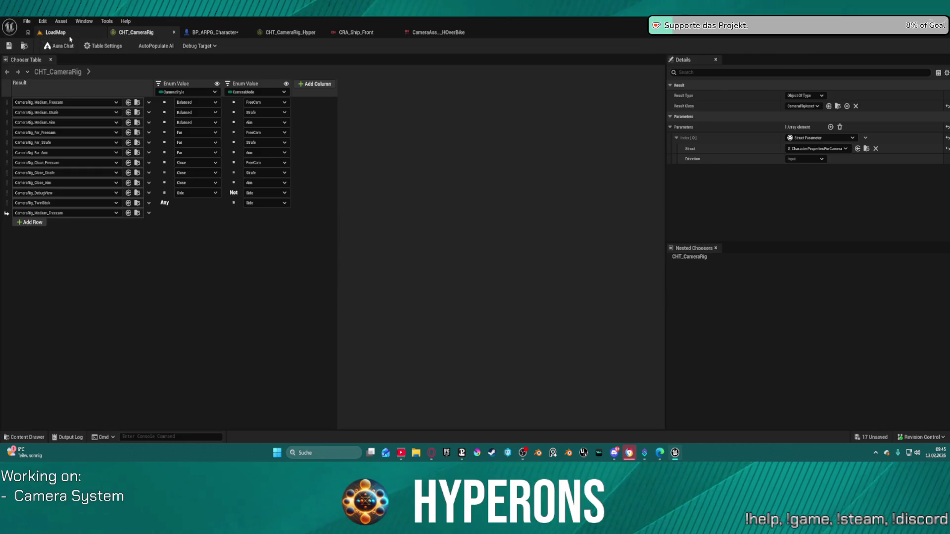
click(62, 33)
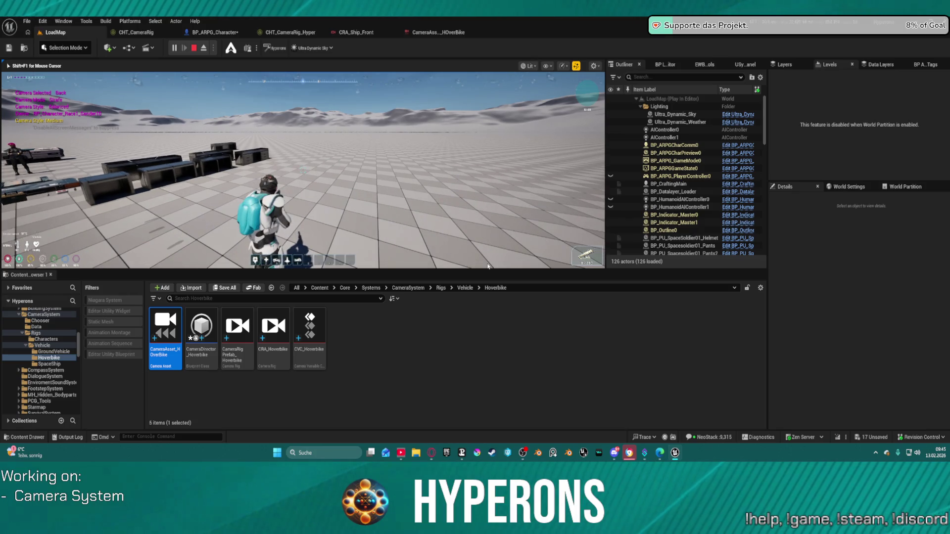
Step: In BP_ARPG_Character's event graph, copy the Object_Steps_1 sound value from a node pin
click(234, 32)
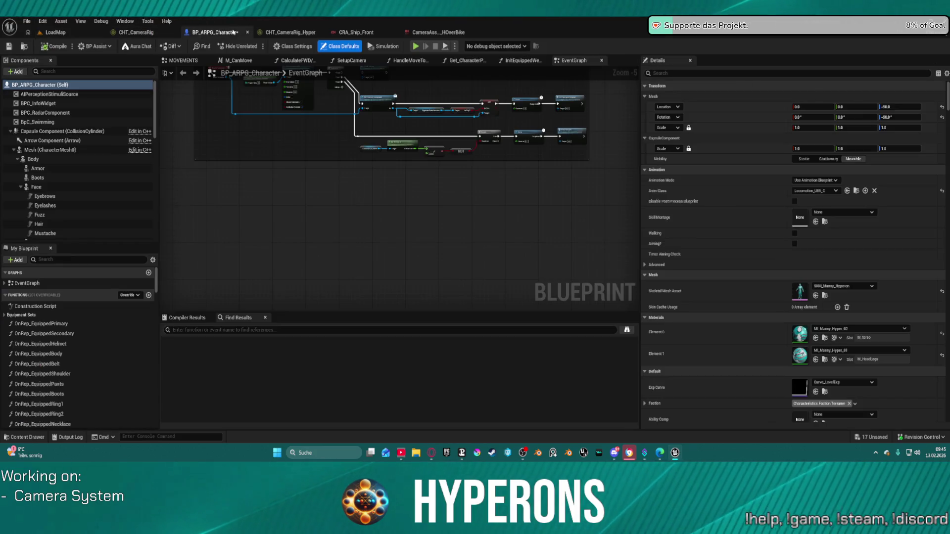
scroll(510, 148, up, 2)
right_click(511, 147)
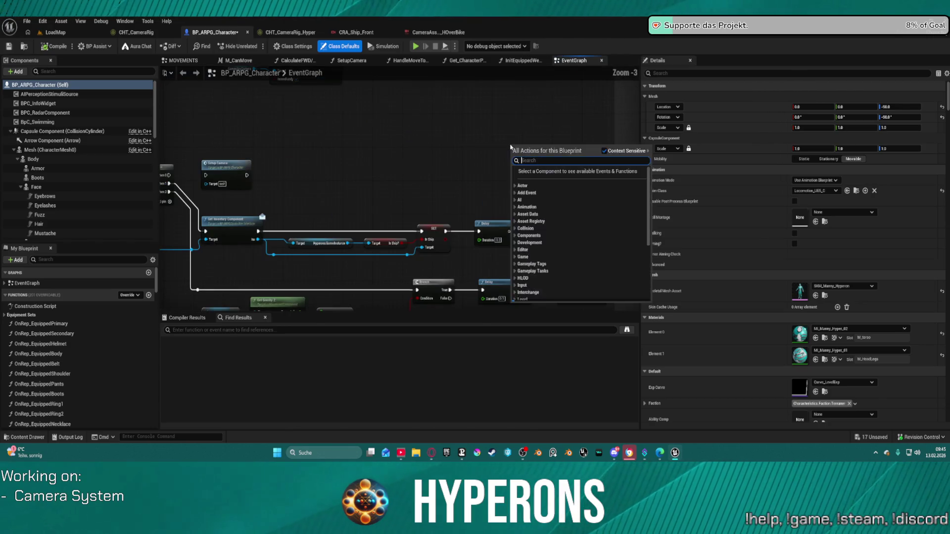
scroll(495, 208, down, 8)
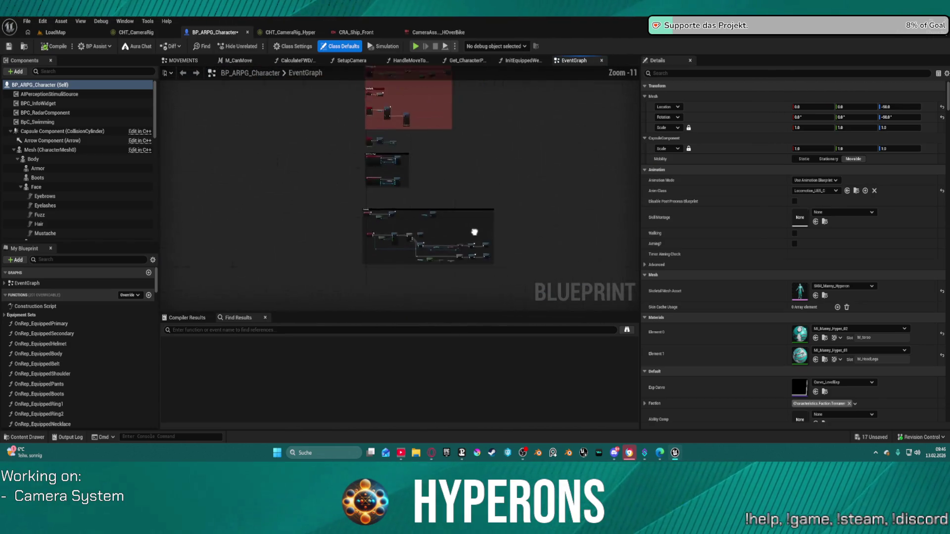
drag(474, 232, 384, 256)
scroll(293, 193, up, 2)
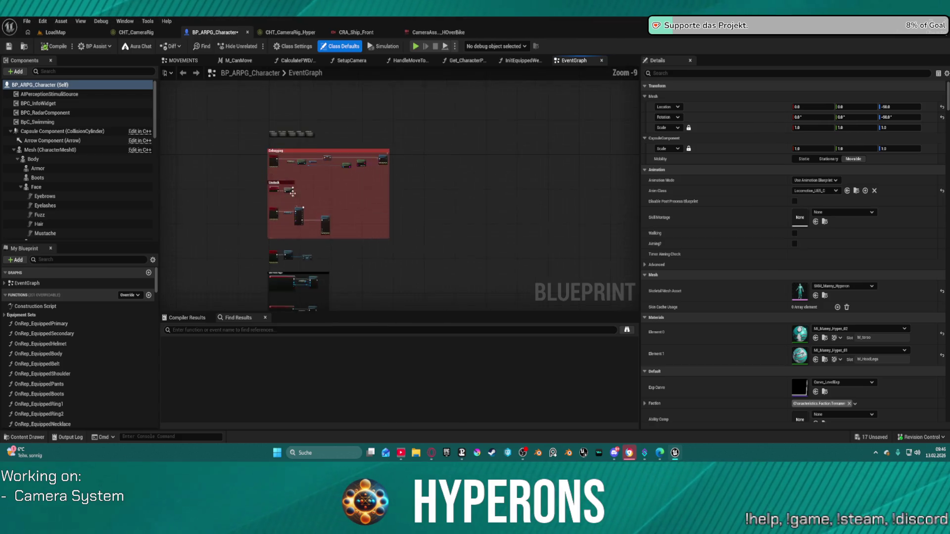
scroll(293, 193, up, 4)
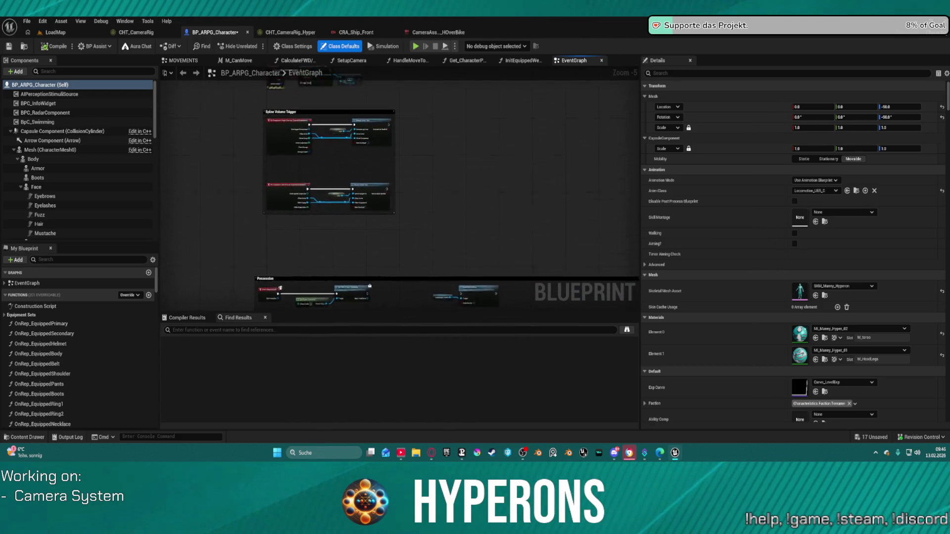
mouse_move(293, 193)
mouse_down()
mouse_move(258, 154)
mouse_move(266, 130)
mouse_move(277, 128)
mouse_up()
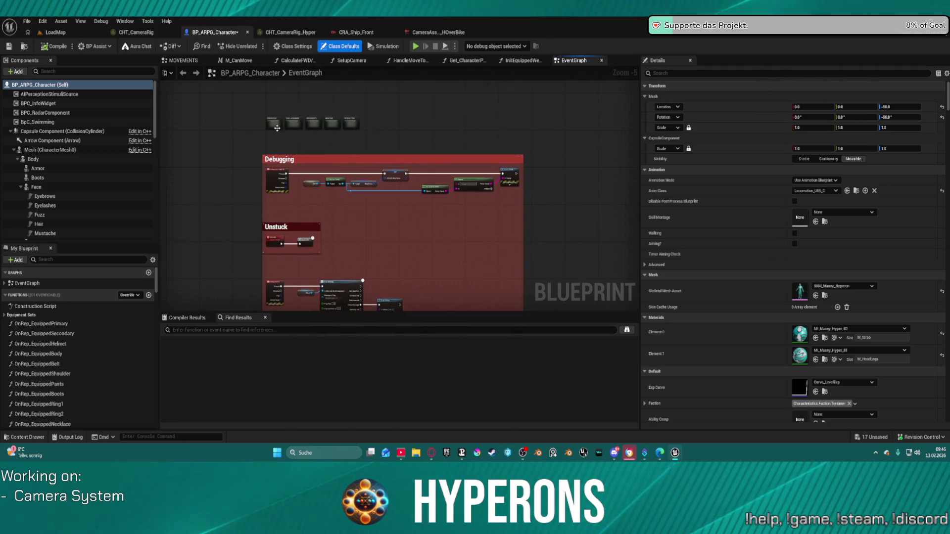
double_click(277, 128)
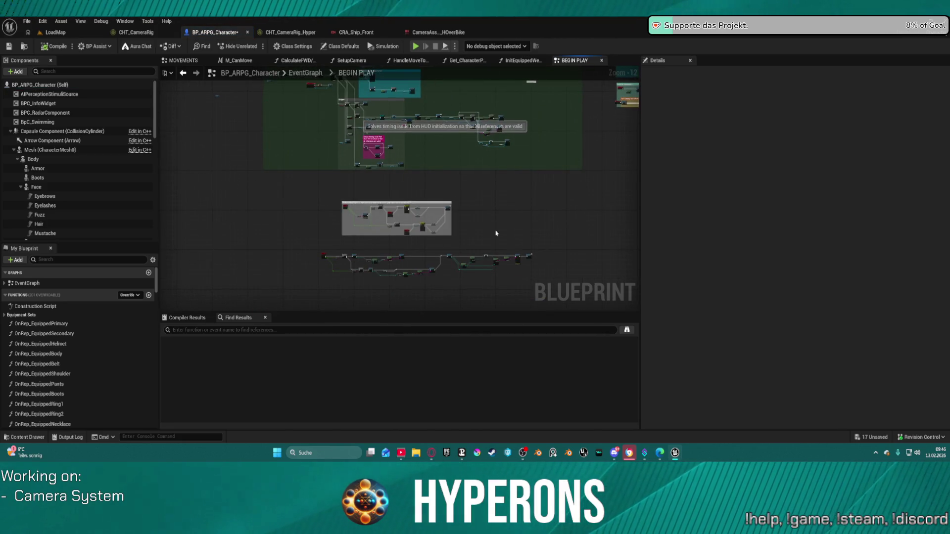
scroll(483, 221, up, 4)
scroll(254, 148, up, 5)
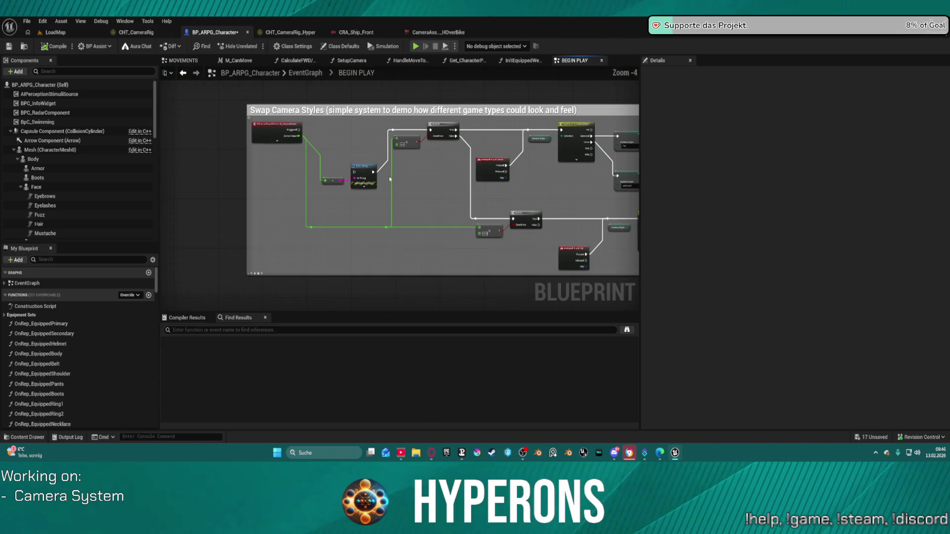
scroll(277, 167, down, 1)
drag(278, 168, 175, 152)
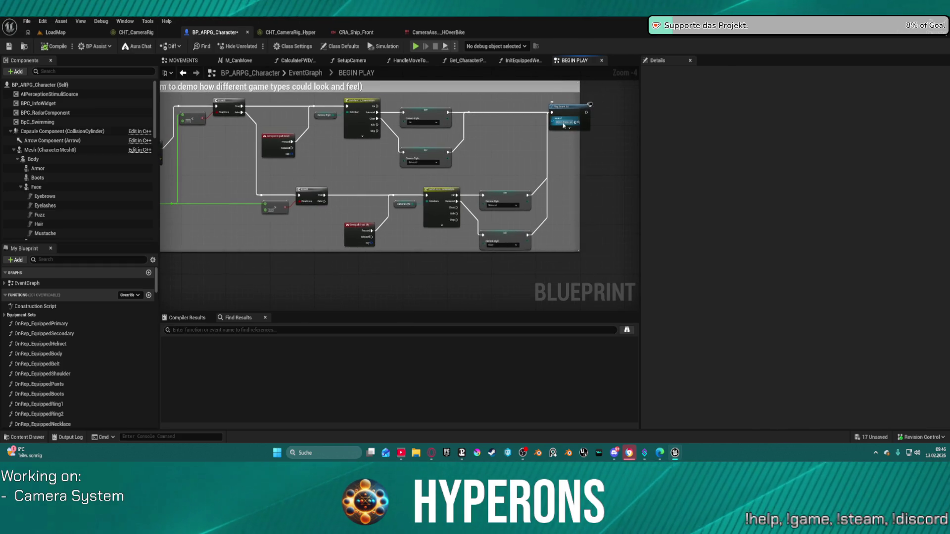
key(ctrl+c)
Step: Paste Object_Steps_1 into the Play Sound 2D node's Sound pin
mouse_move(563, 126)
mouse_down()
mouse_move(541, 211)
mouse_move(503, 154)
mouse_up()
scroll(502, 153, up, 3)
drag(633, 148, 509, 141)
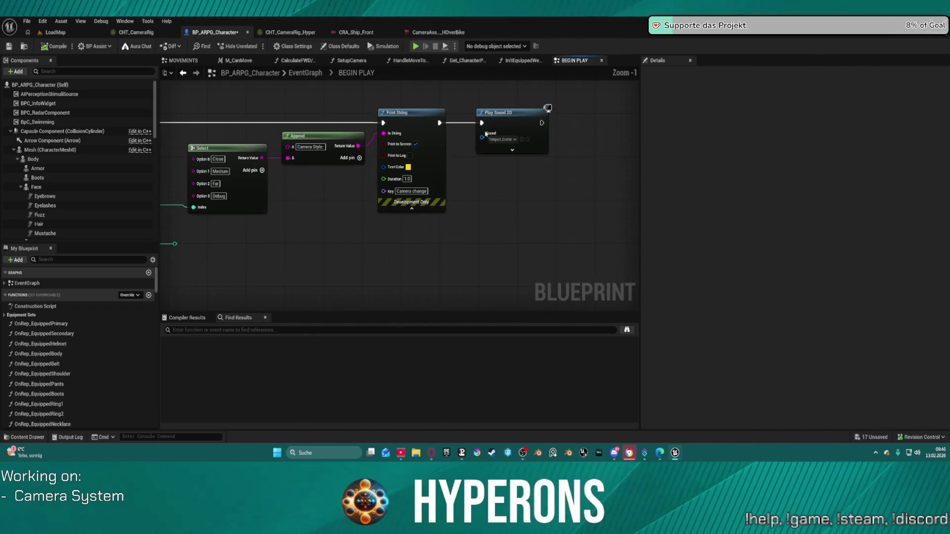
key(ctrl+v)
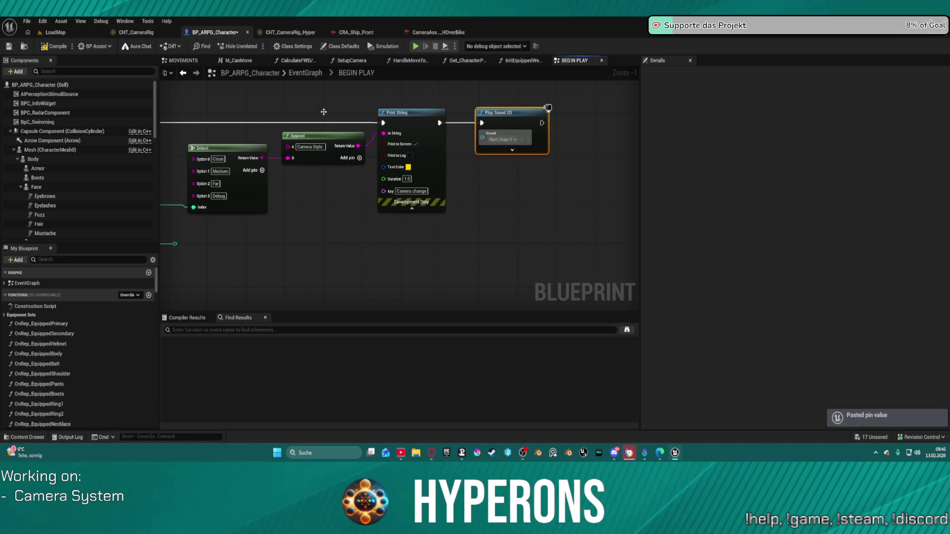
scroll(324, 112, down, 3)
drag(323, 112, 396, 164)
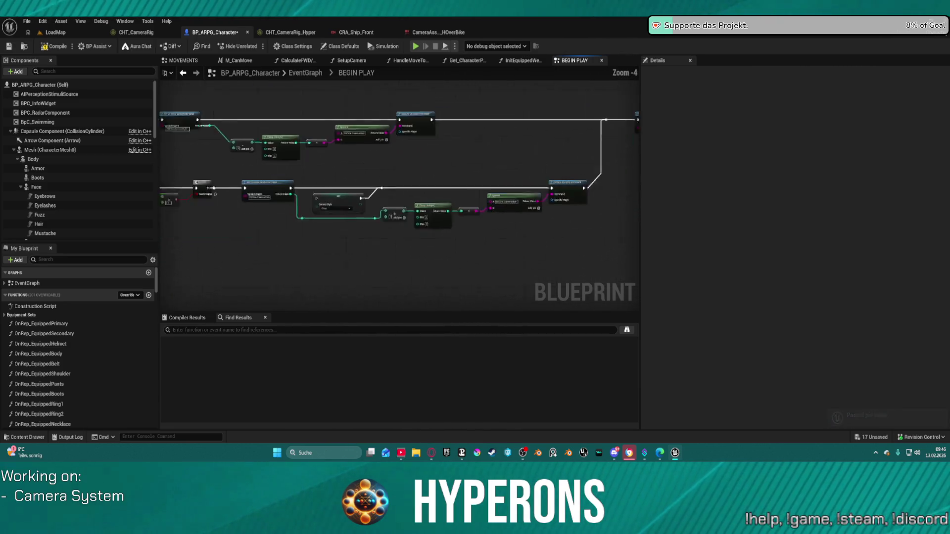
mouse_move(202, 223)
mouse_down()
mouse_move(471, 245)
mouse_move(436, 158)
mouse_move(396, 150)
mouse_move(433, 142)
mouse_up()
scroll(472, 244, up, 2)
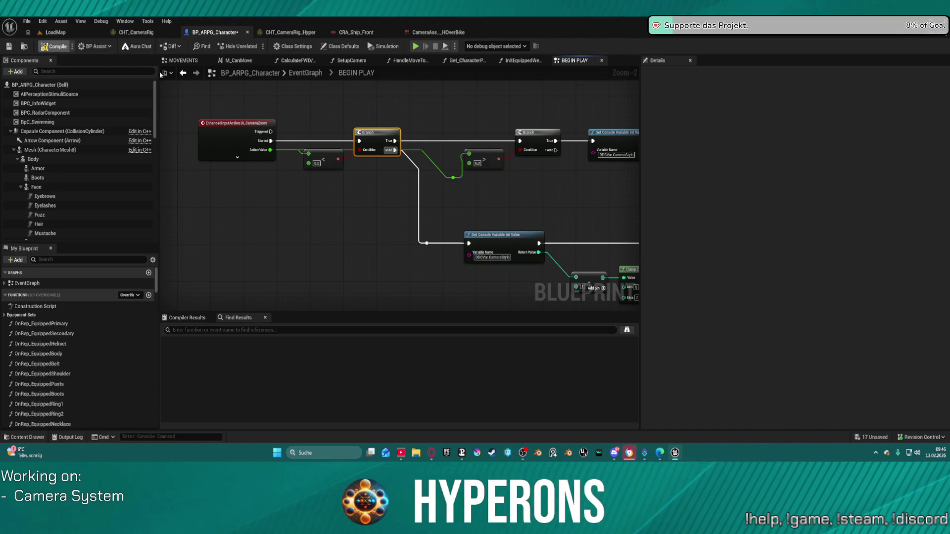
Step: Compile the character blueprint and play-test the camera
key(F7)
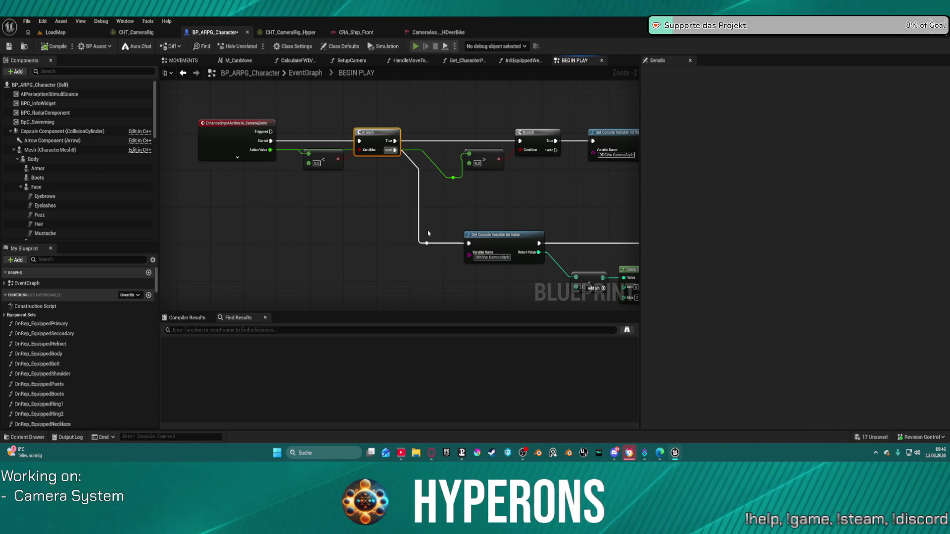
key(alt+p)
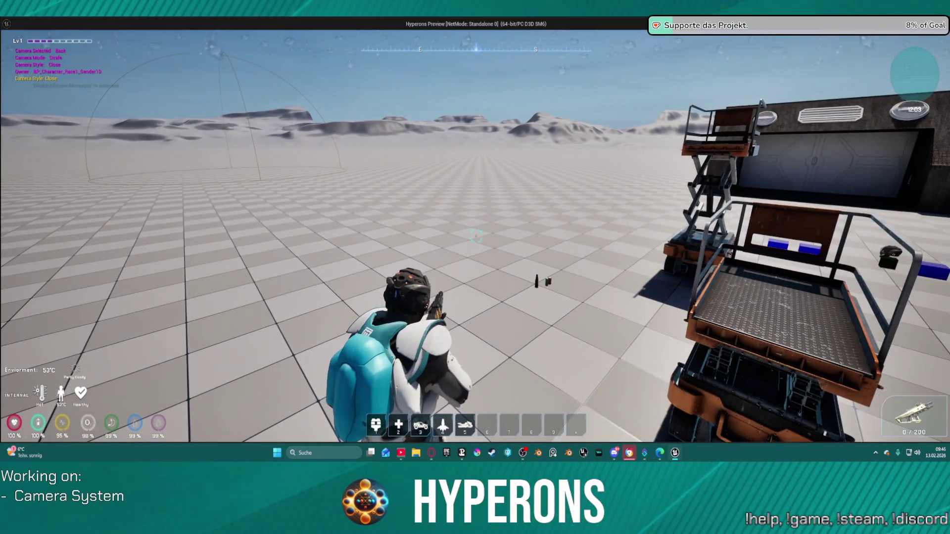
key(Escape)
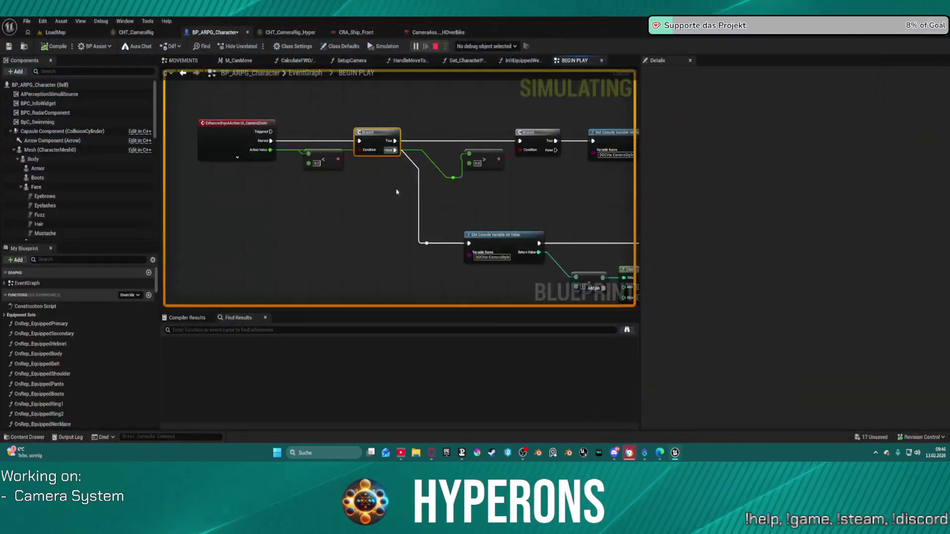
Step: Undo the auto-formatting and reconnect the upper Branch's False output to the lower Branch
mouse_move(477, 206)
mouse_down()
mouse_move(418, 150)
mouse_move(416, 193)
mouse_up()
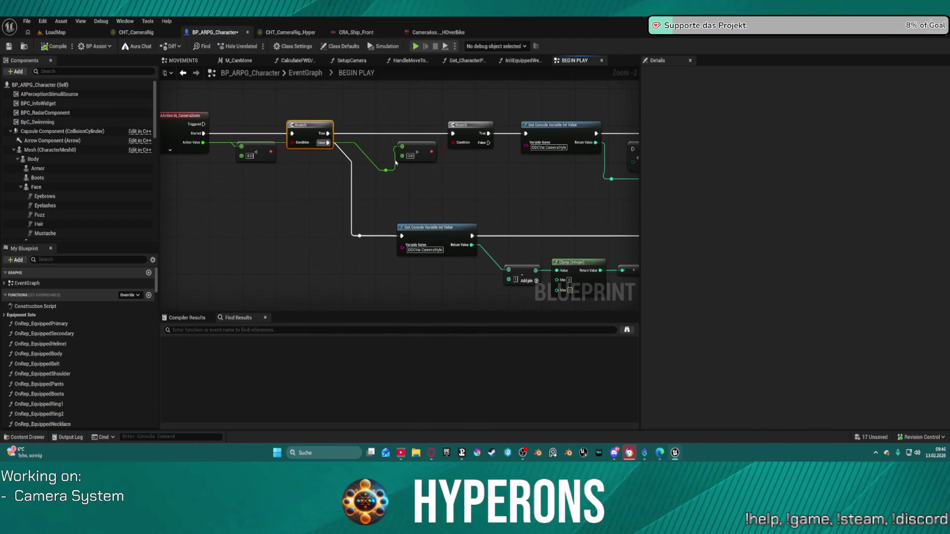
key(ctrl+z)
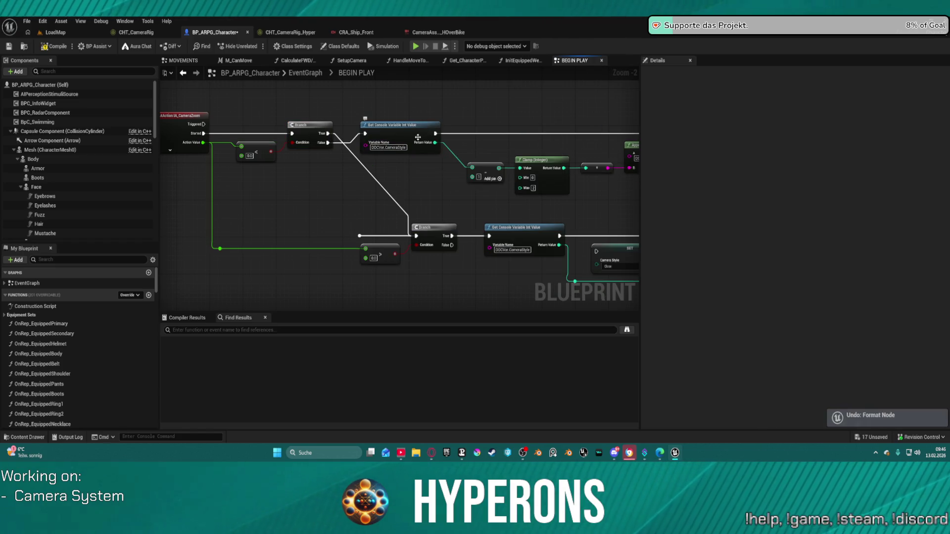
alt+click(327, 142)
mouse_move(328, 142)
mouse_down()
mouse_move(363, 238)
mouse_move(378, 237)
mouse_up()
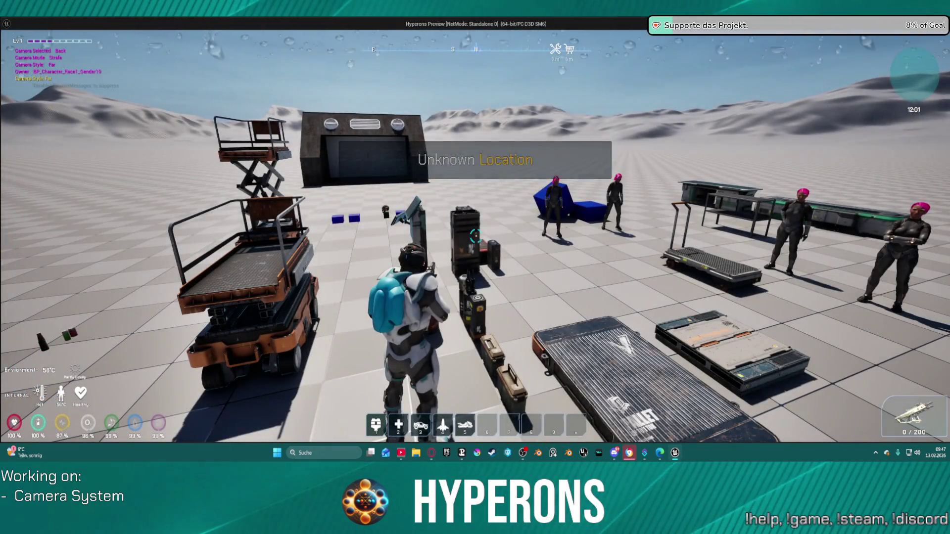
Step: Route the Branch True output through a new reroute node
key(Escape)
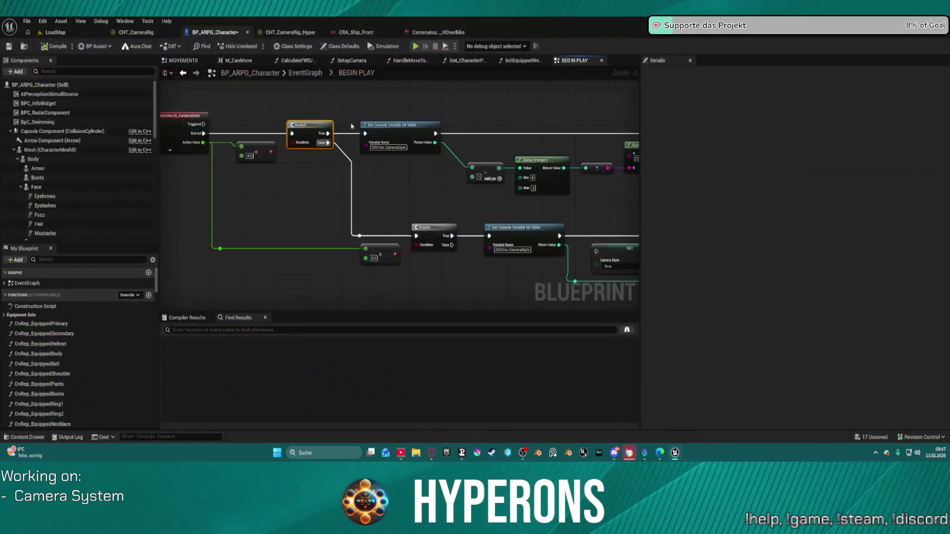
drag(324, 136, 328, 142)
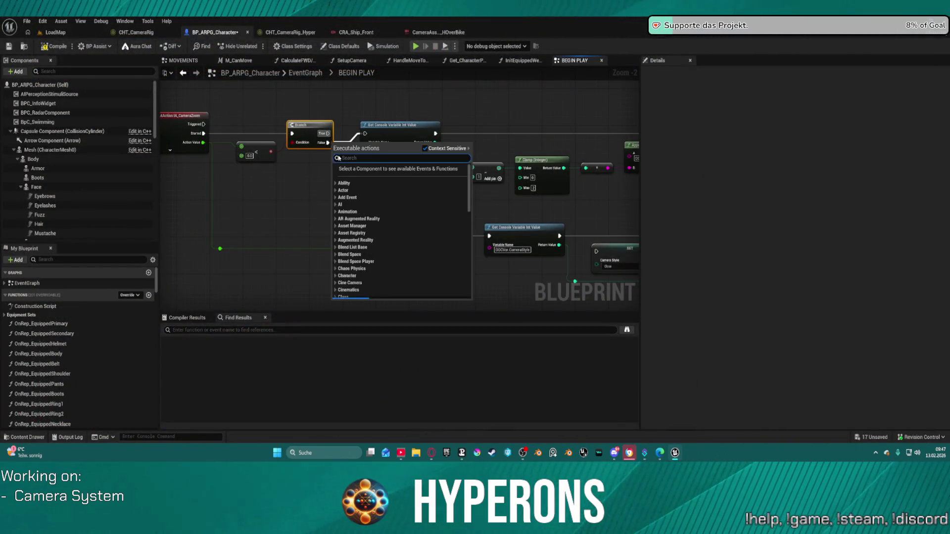
key(Escape)
double_click(359, 237)
drag(359, 237, 327, 133)
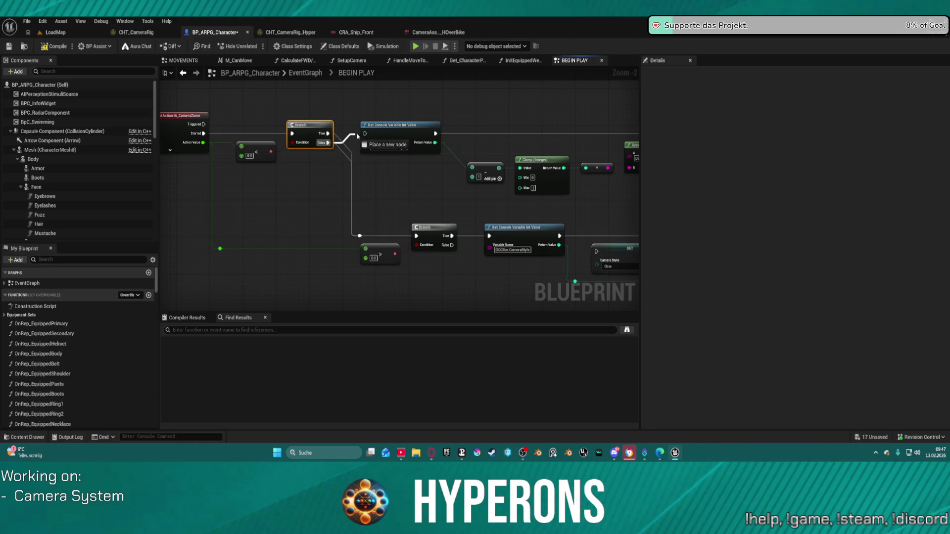
click(317, 127)
Step: Disconnect the CameraZoom Started link to the Branch and start another play test
scroll(370, 266, down, 5)
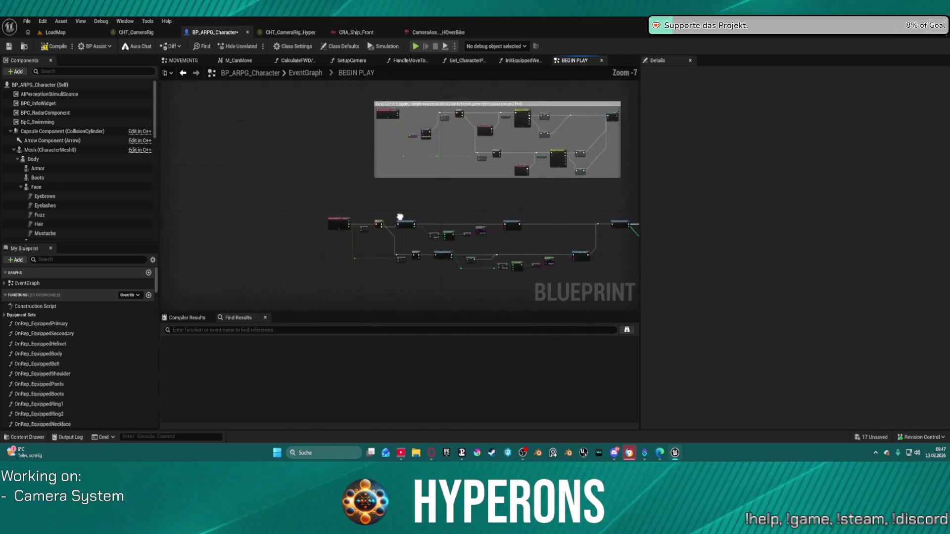
scroll(542, 126, up, 4)
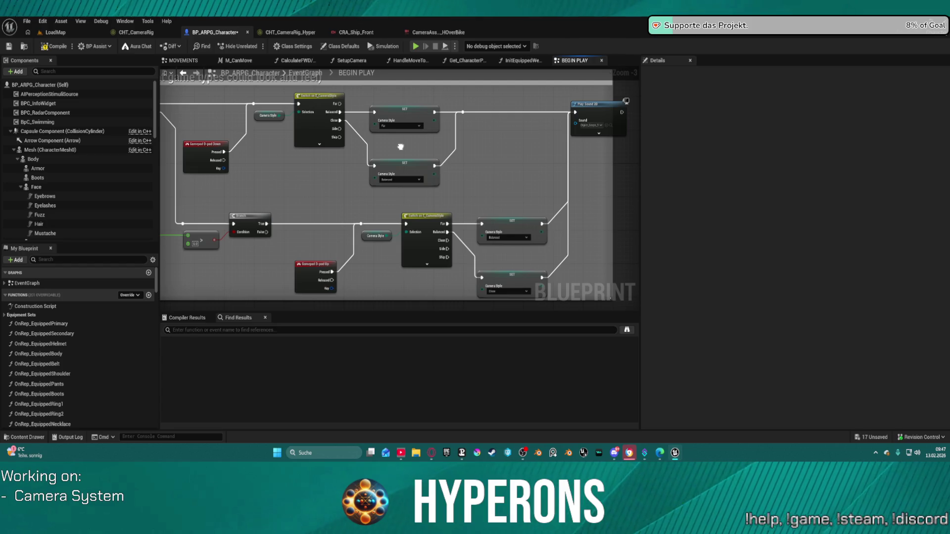
mouse_move(400, 147)
mouse_down()
mouse_move(424, 159)
mouse_move(416, 40)
mouse_up()
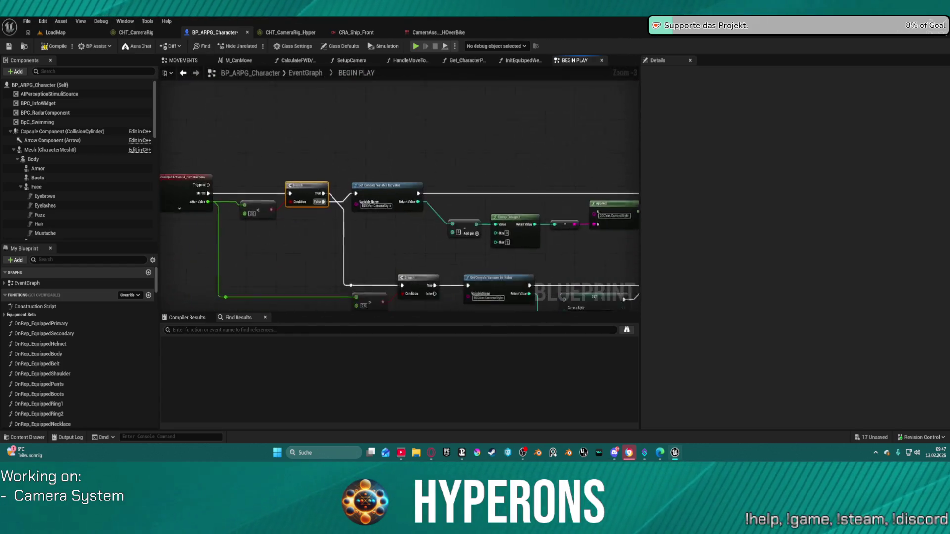
mouse_move(204, 188)
mouse_down()
mouse_move(352, 217)
mouse_move(400, 101)
mouse_move(388, 165)
mouse_move(346, 232)
mouse_move(322, 243)
mouse_up()
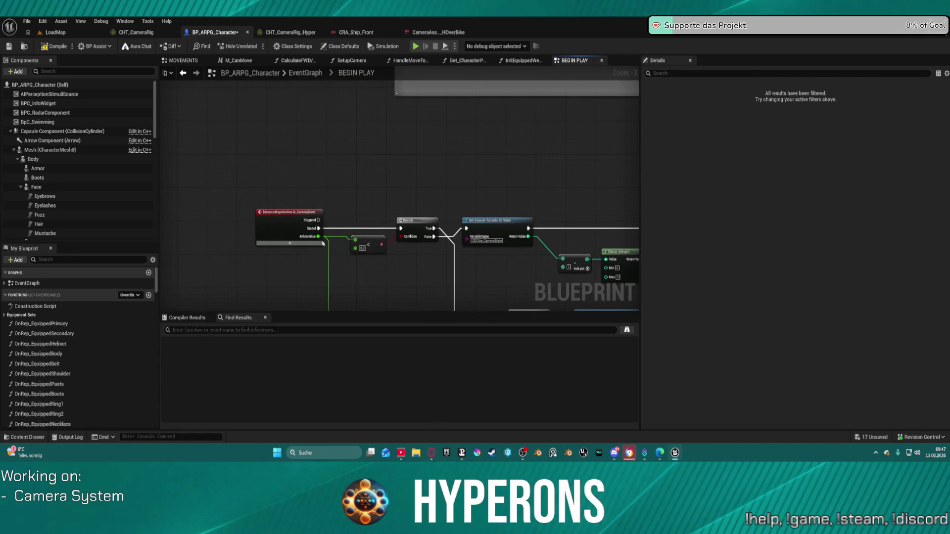
alt+click(337, 231)
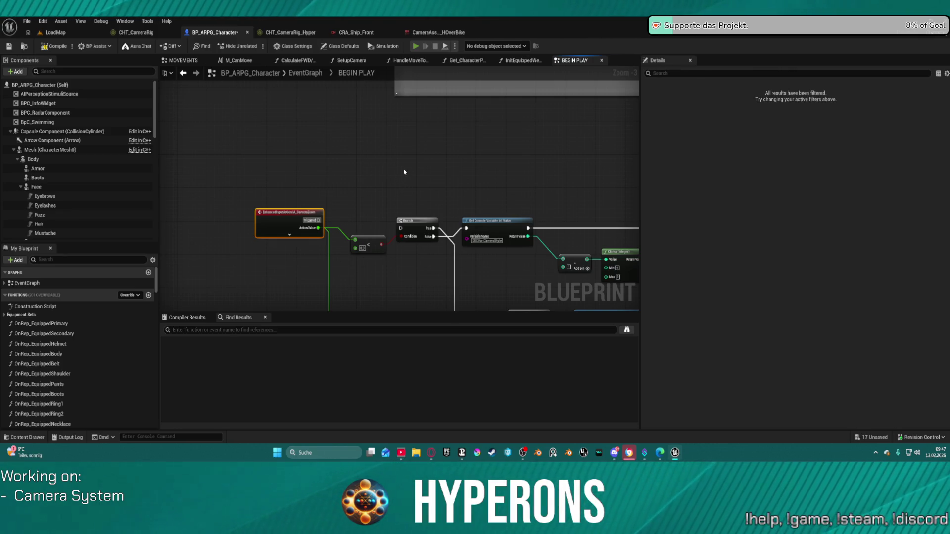
key(alt+p)
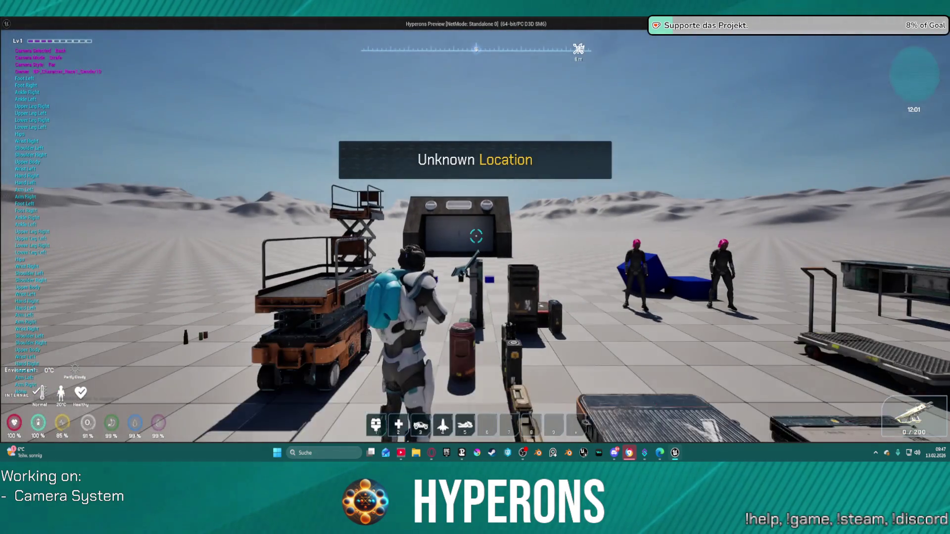
Step: Switch the camera style to Balanced, run forward, jetpack up and aim onto the dark structure
scroll(475, 238, up, 1)
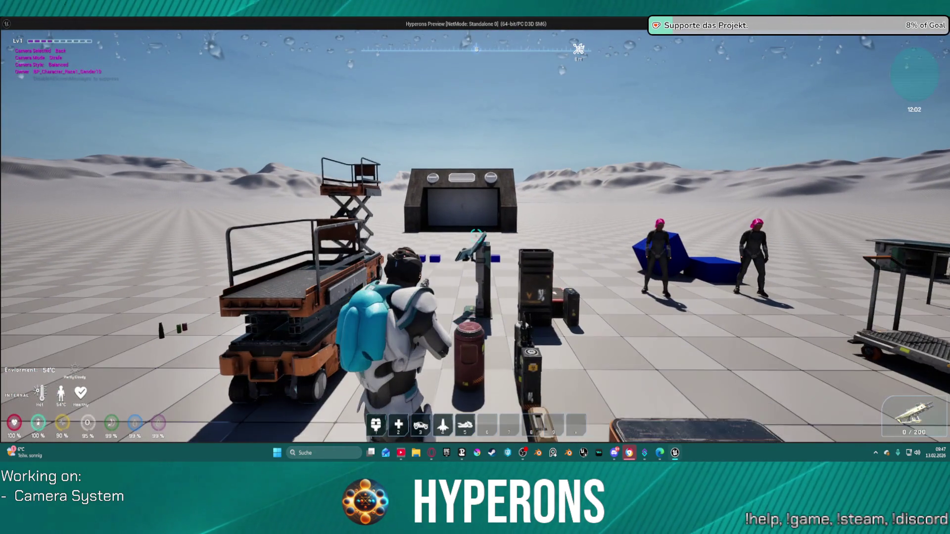
key(w)
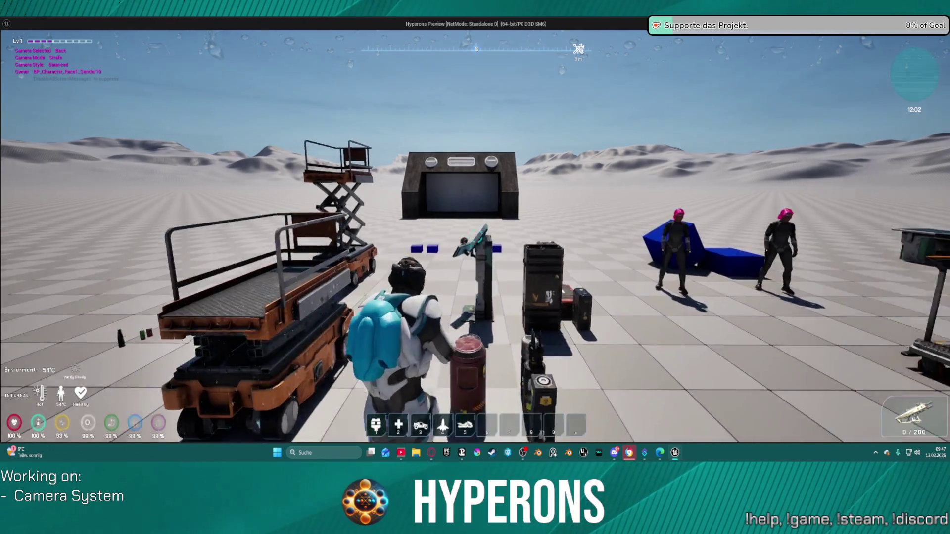
key(space)
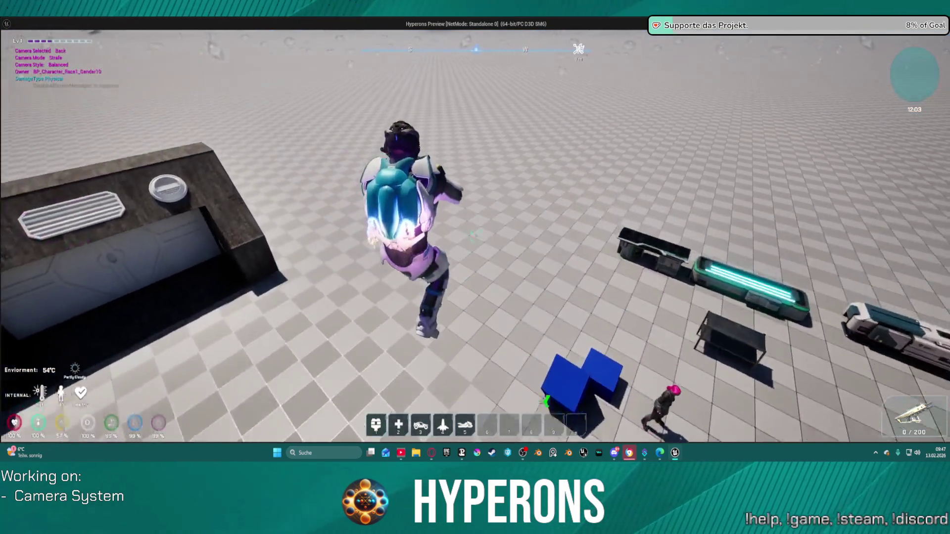
right_click(475, 236)
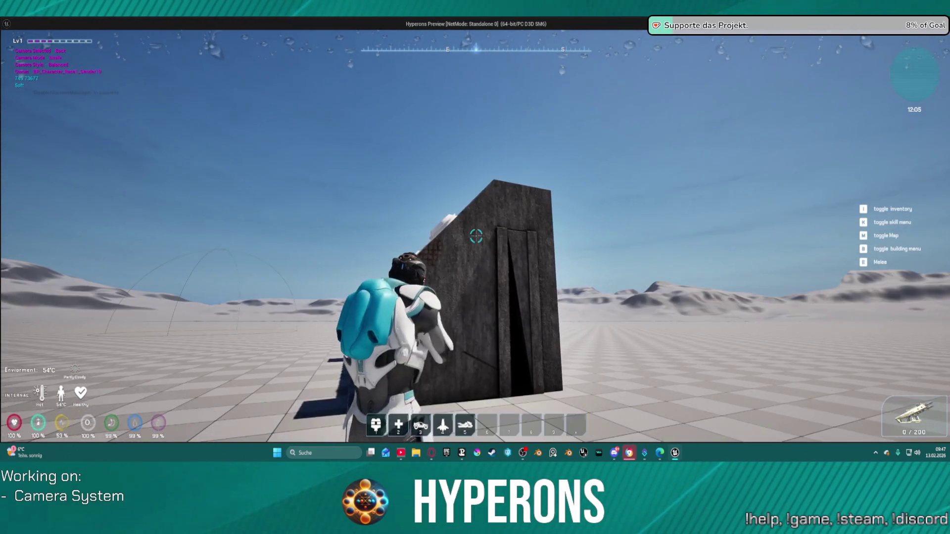
key(space)
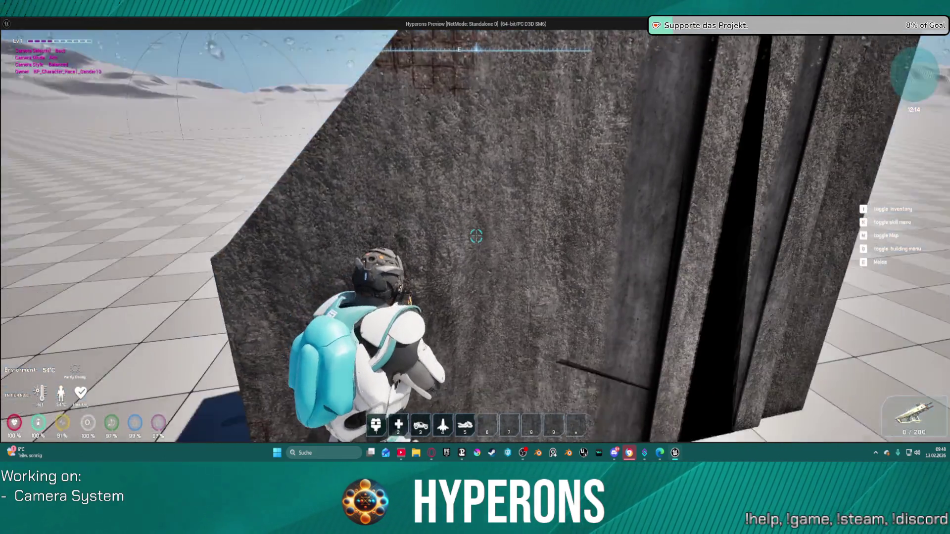
Step: Walk to the bunker's white door, climb onto the roof, then return to the editor
key(w)
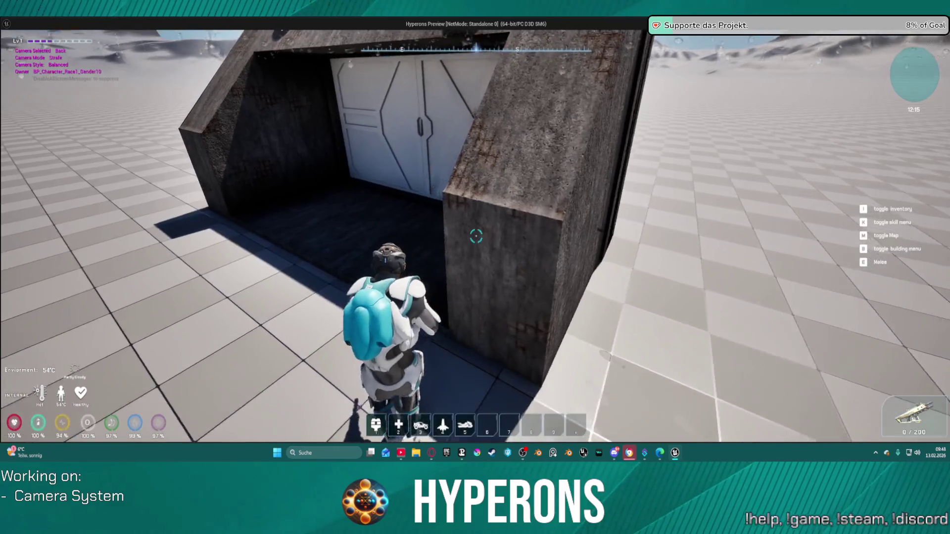
key(a)
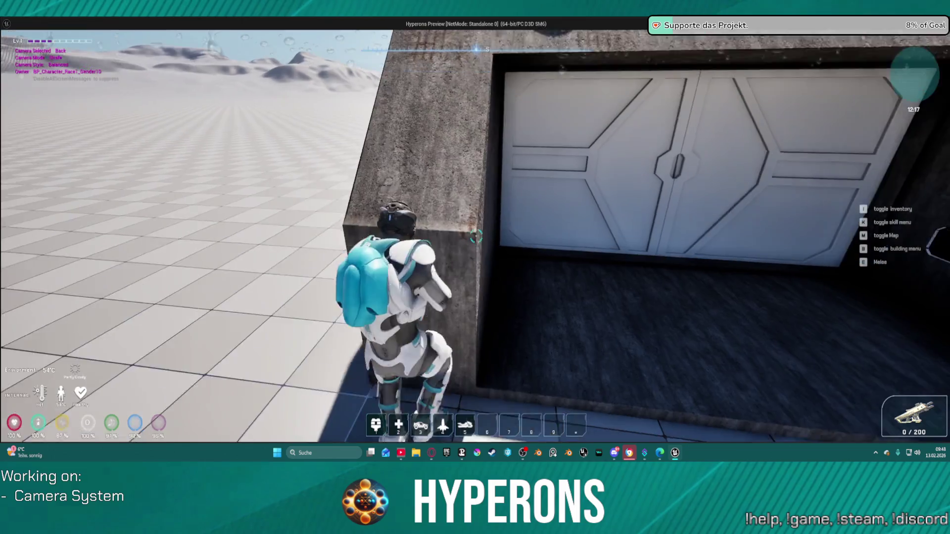
key(space)
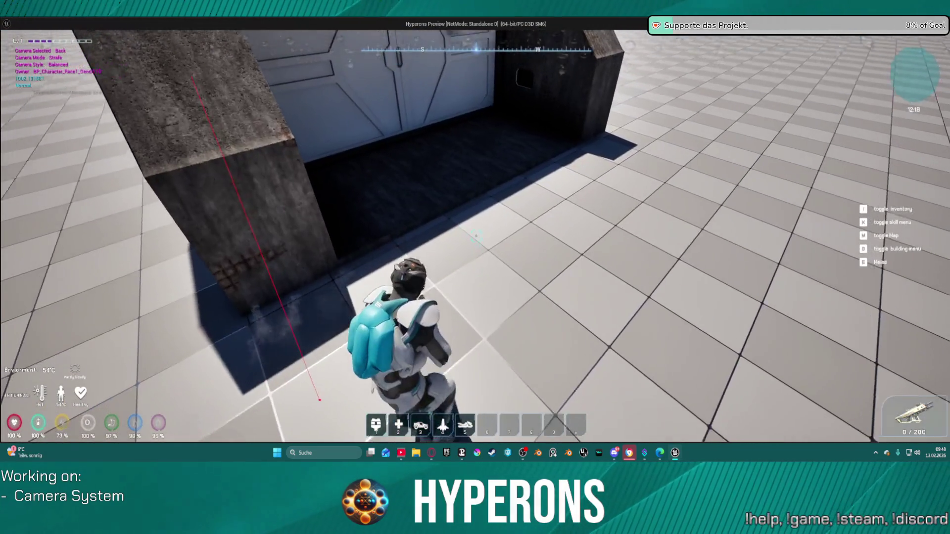
key(alt+Tab)
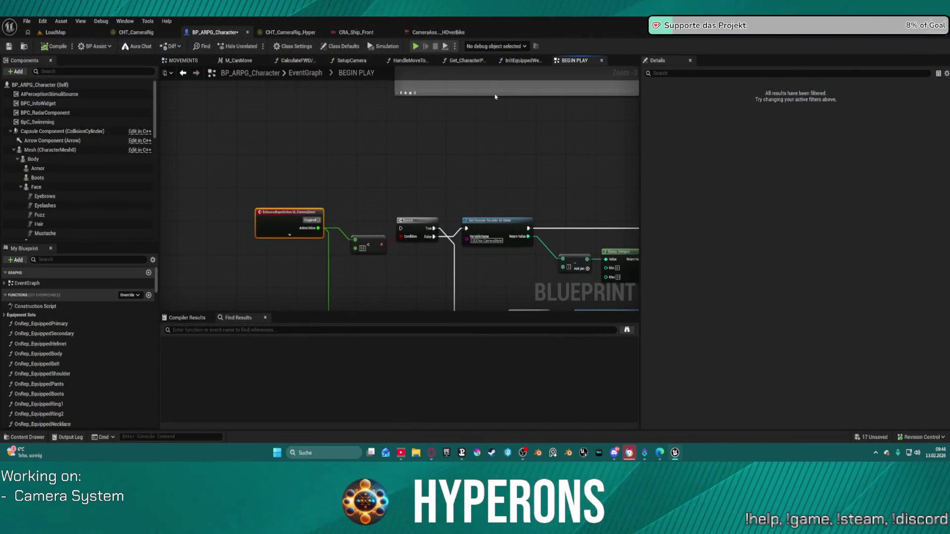
Step: Stop the play session and switch through CRA_Ship_Front to the CameraAsset_HoverBike tab
key(Escape)
scroll(538, 191, down, 6)
mouse_move(322, 83)
mouse_down()
mouse_move(500, 134)
mouse_move(547, 111)
mouse_move(498, 102)
mouse_up()
click(357, 32)
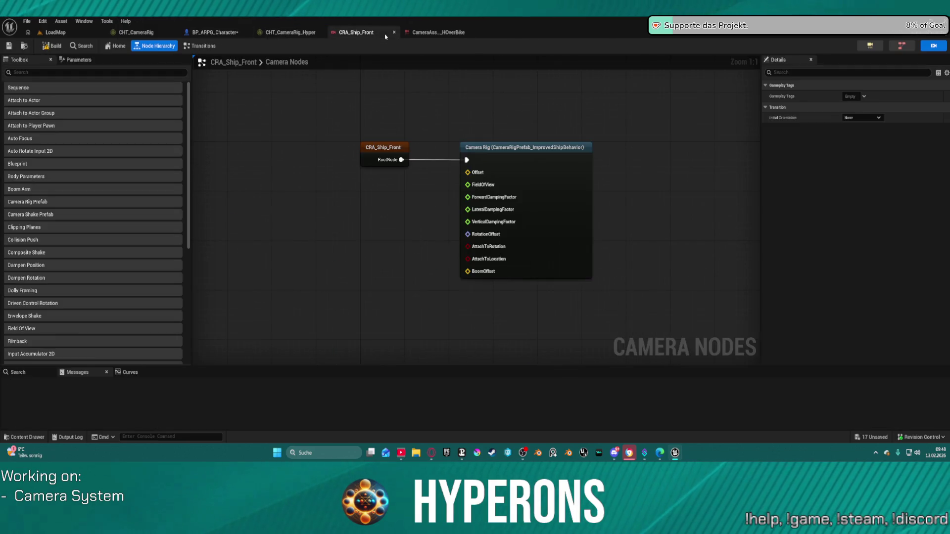
click(435, 32)
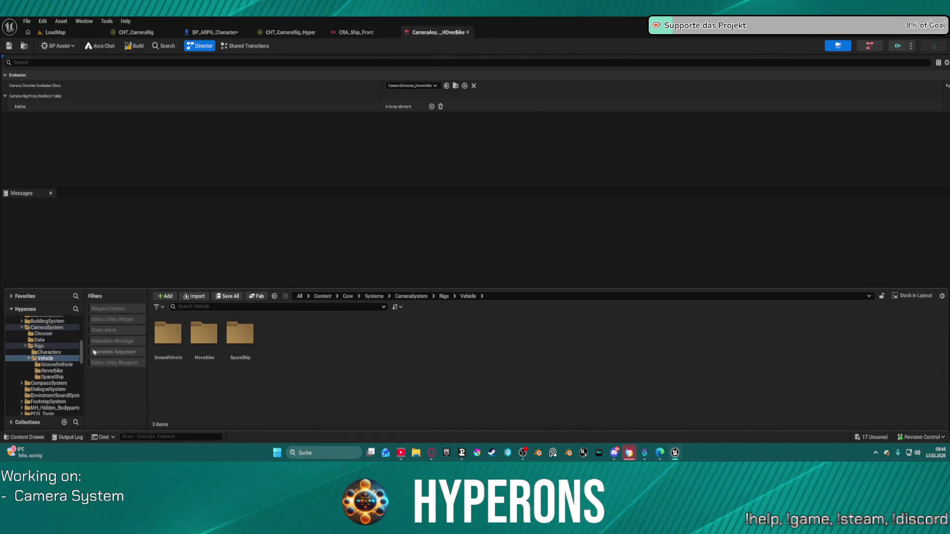
scroll(55, 330, up, 10)
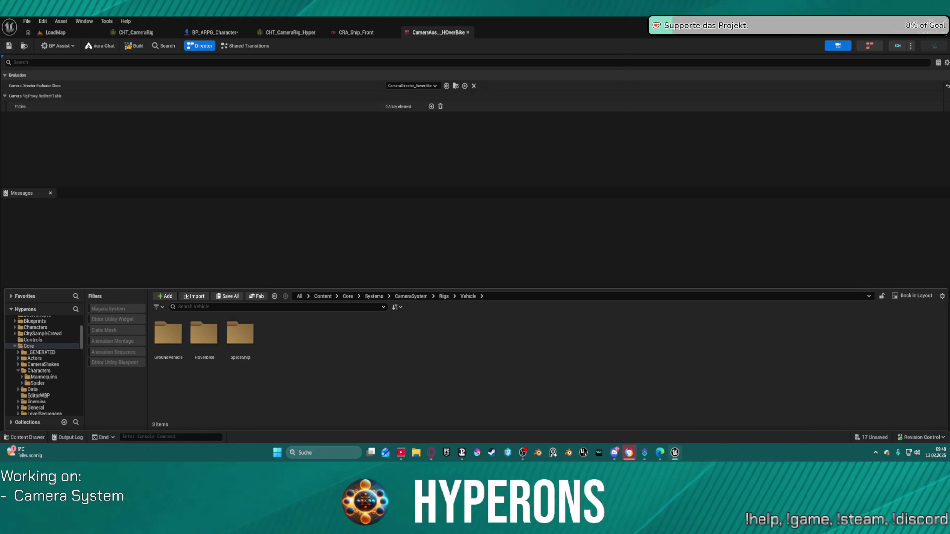
Step: Hide the file browser and delete the unreferenced redirectors in the Redirector Update Report
key(ctrl+space)
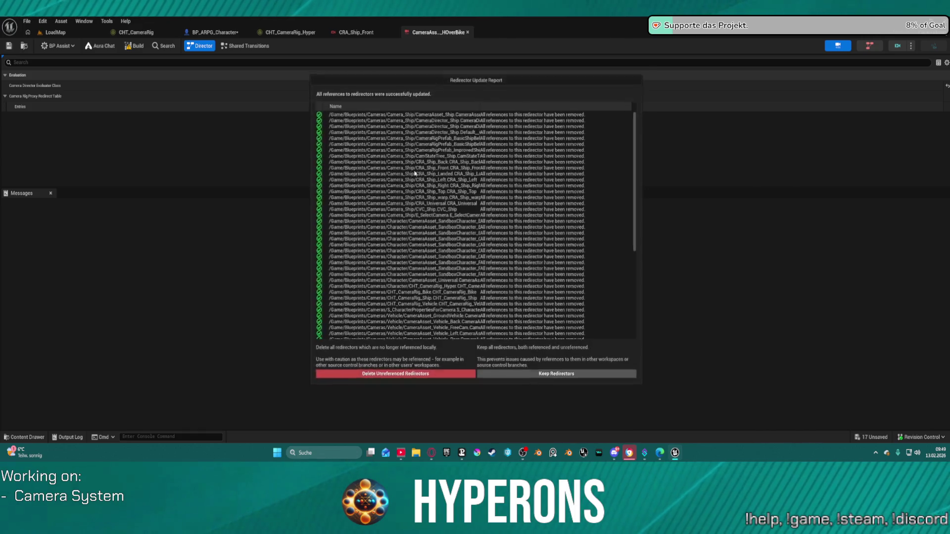
click(426, 382)
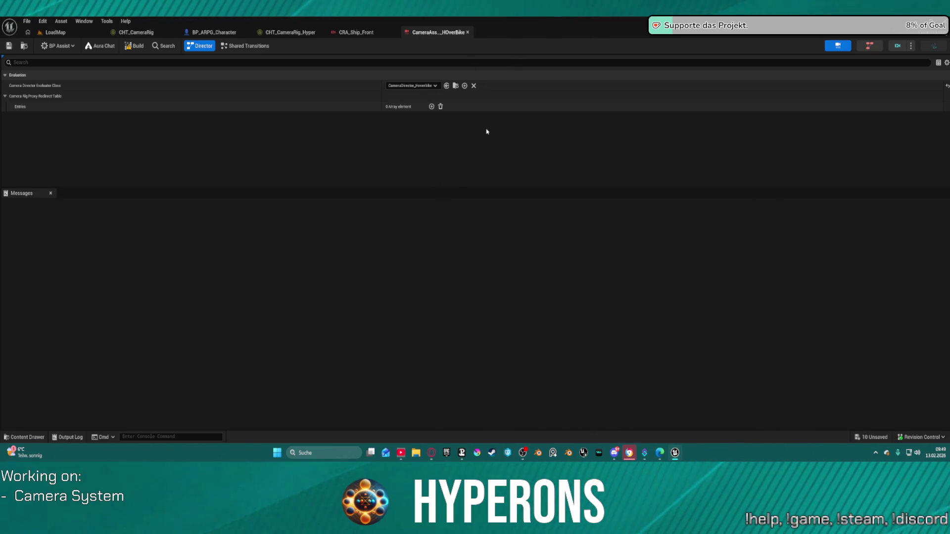
Step: Close the HoverBike and CRA_Ship_Front tabs, return to LoadMap, and browse to CameraSystem
click(468, 33)
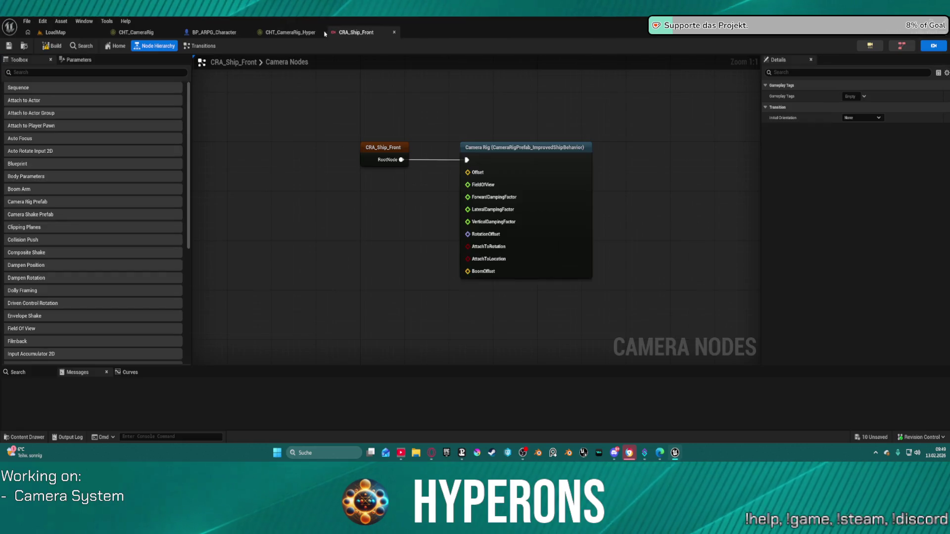
click(394, 32)
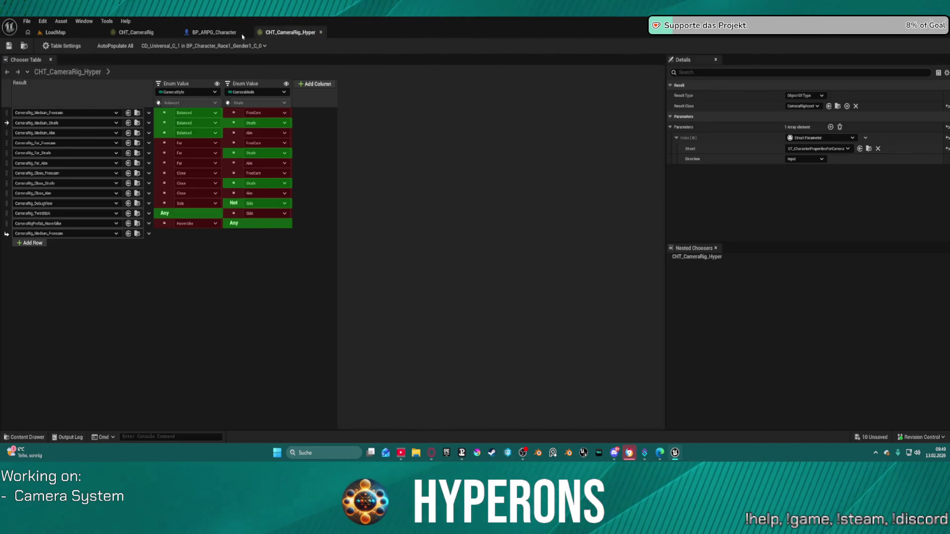
click(55, 32)
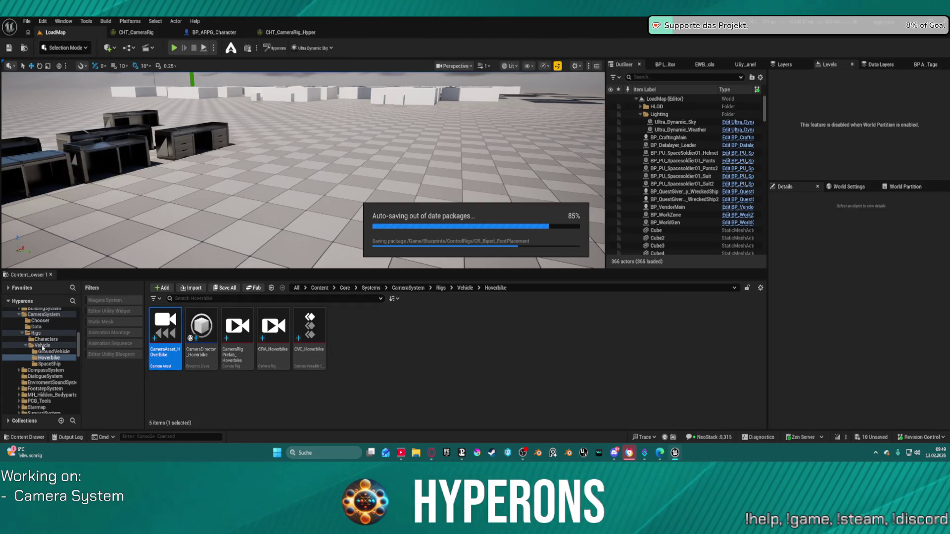
click(38, 327)
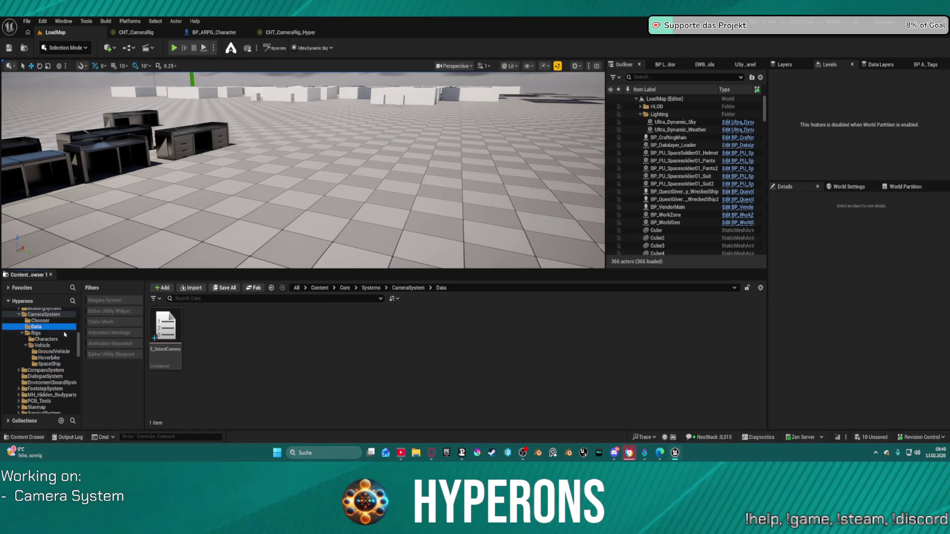
click(45, 316)
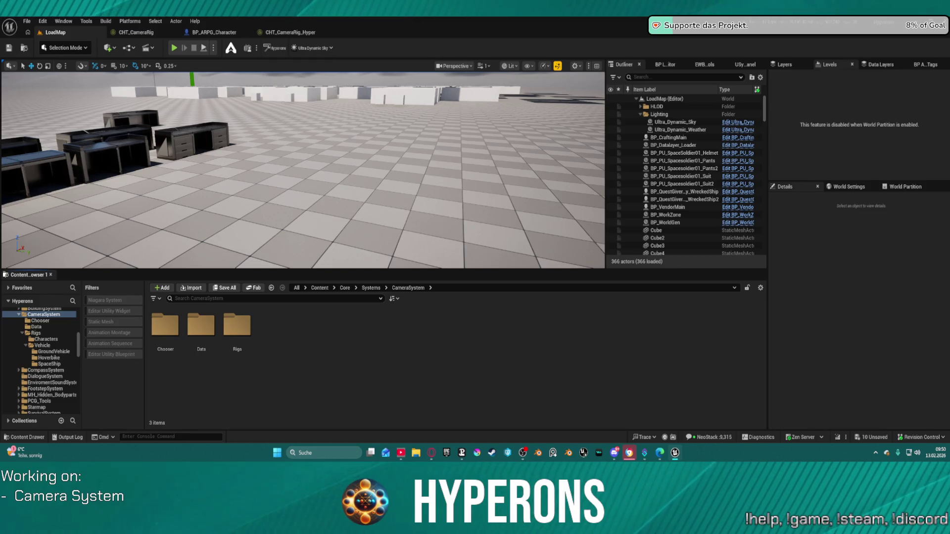
Step: Move BPI_GPC and BP_Camera_Switch into the CameraSystem folder, checking out BP_Camera_Switch
mouse_move(314, 311)
mouse_down()
mouse_move(286, 365)
mouse_move(279, 349)
mouse_up()
click(301, 365)
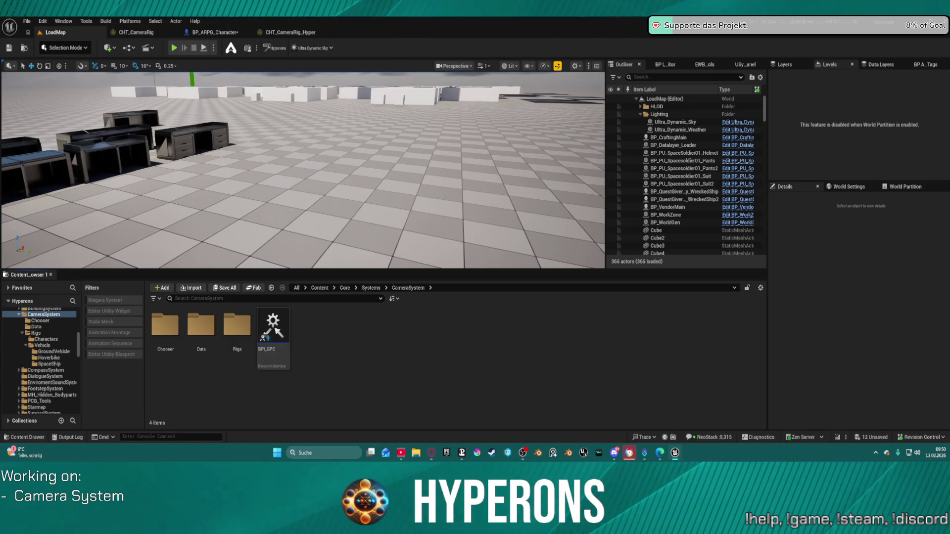
mouse_move(480, 27)
mouse_down()
mouse_move(420, 262)
mouse_move(336, 342)
mouse_up()
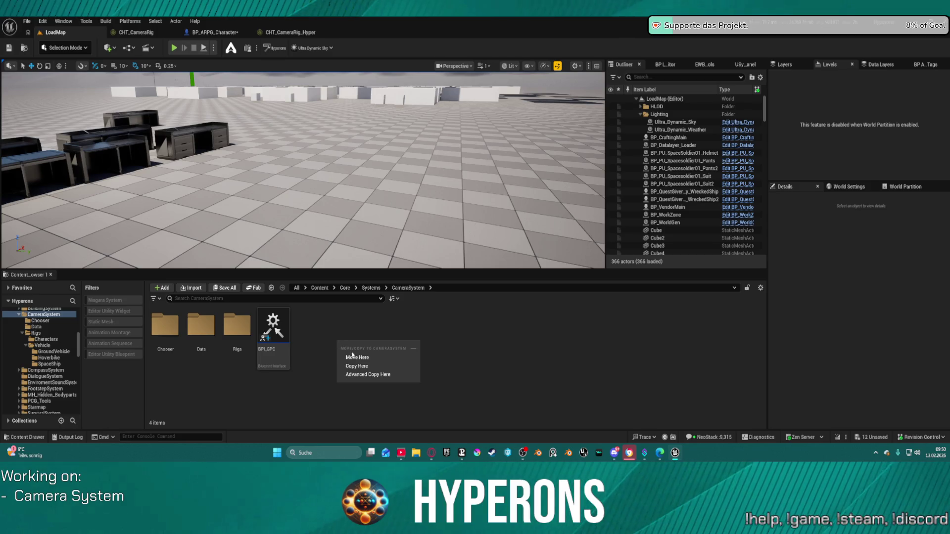
click(364, 357)
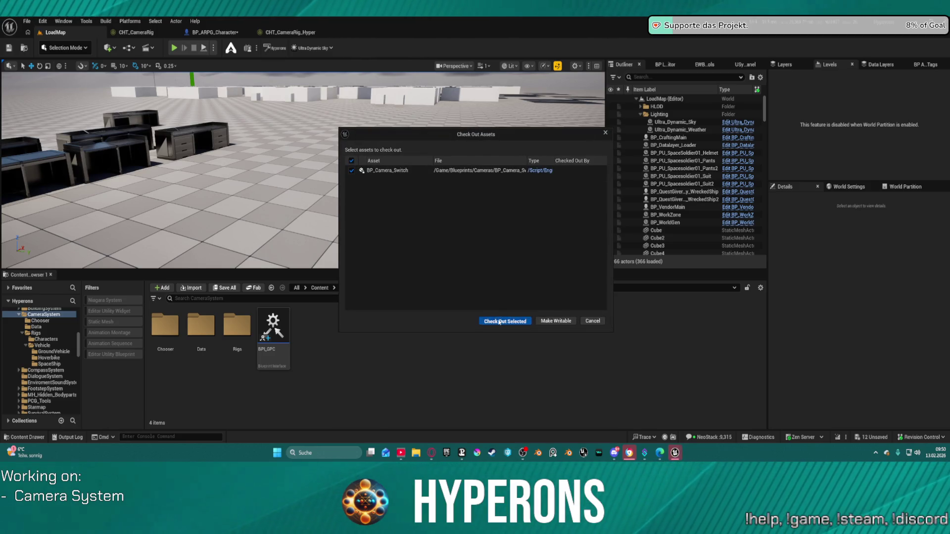
click(500, 320)
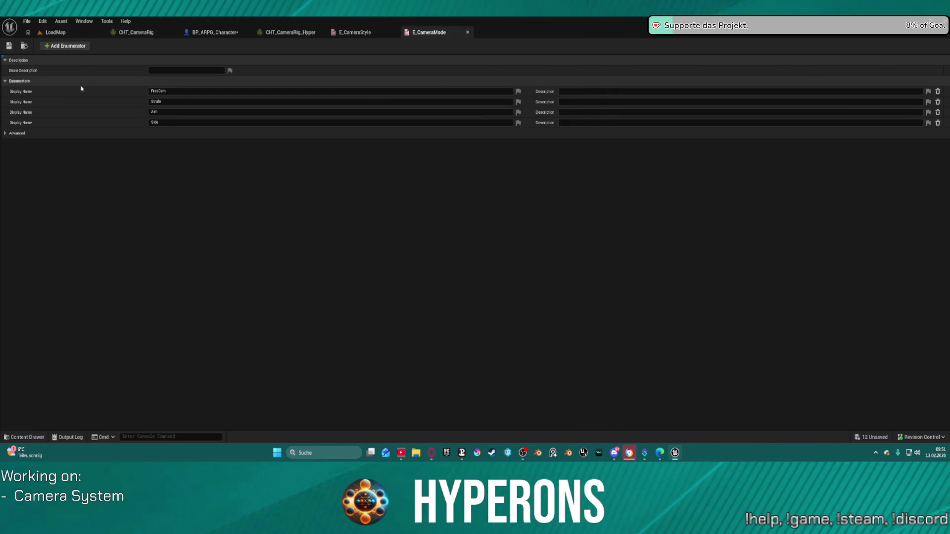
Step: From LoadMap, move E_CameraMode and ST_CharacterPropertiesForCamera into the Data folder
click(54, 32)
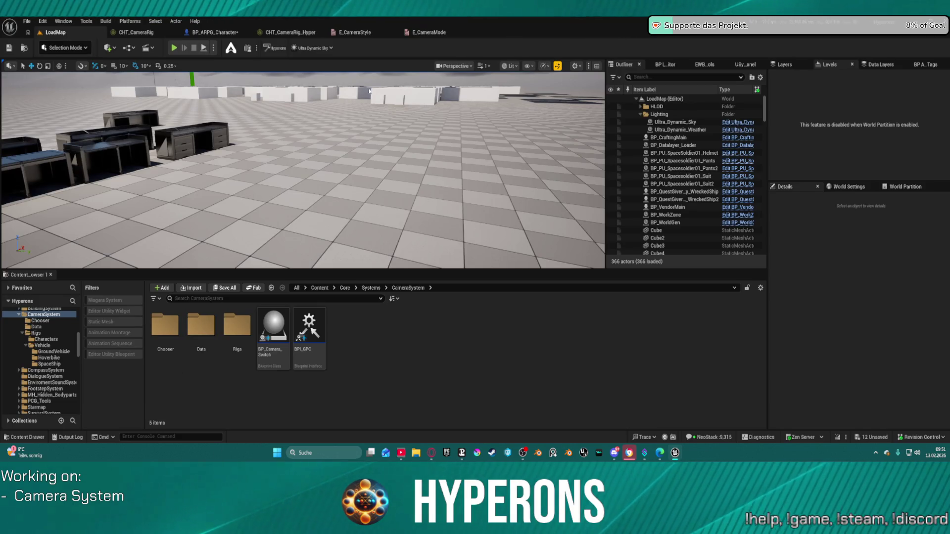
mouse_move(0, 326)
mouse_down()
mouse_move(227, 327)
mouse_move(201, 330)
mouse_up()
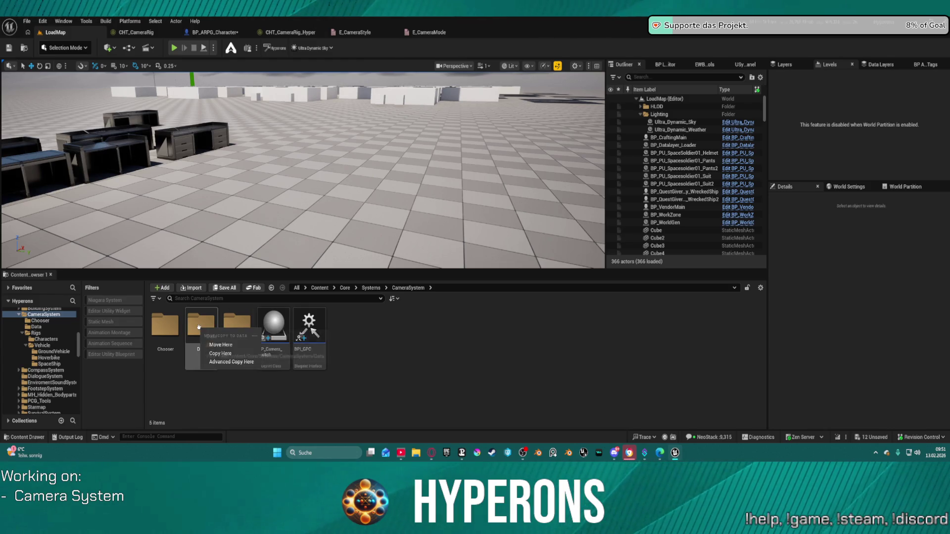
click(227, 347)
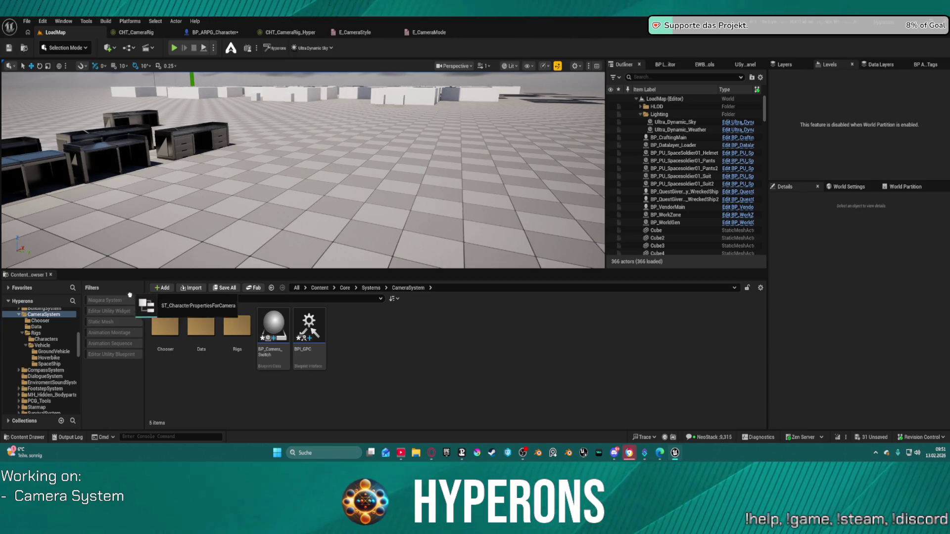
mouse_move(237, 325)
mouse_down()
mouse_move(196, 339)
mouse_move(191, 327)
mouse_up()
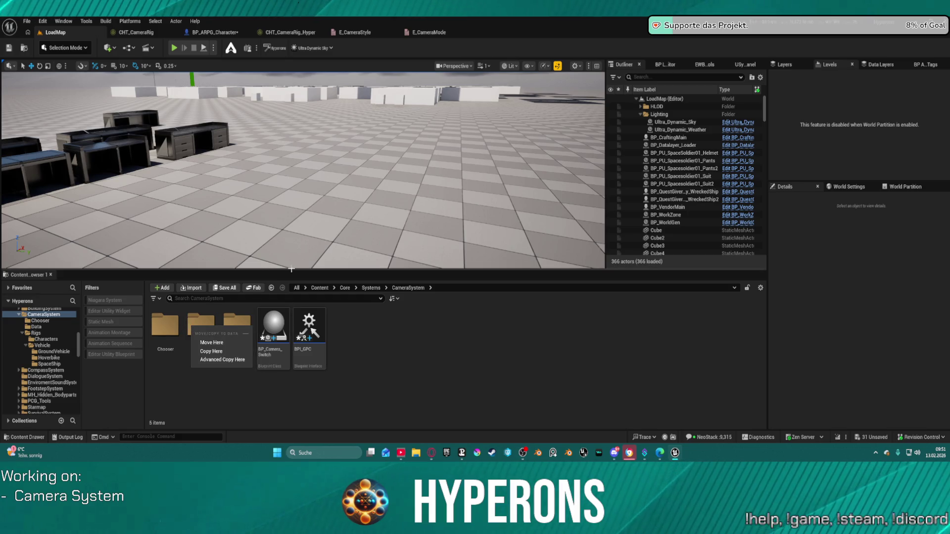
click(220, 344)
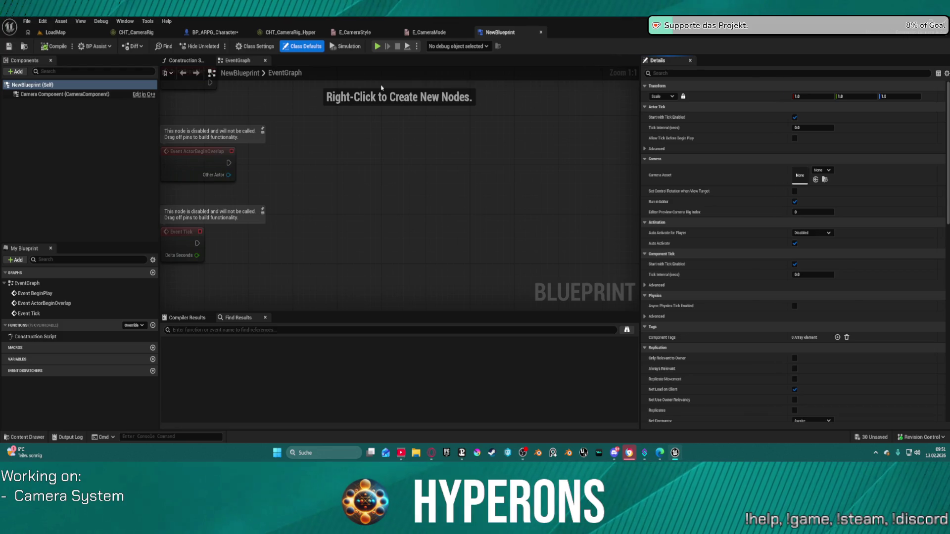
Step: Inspect NewBlueprint's Camera Component, close the blueprint, and return to the LoadMap level
click(47, 94)
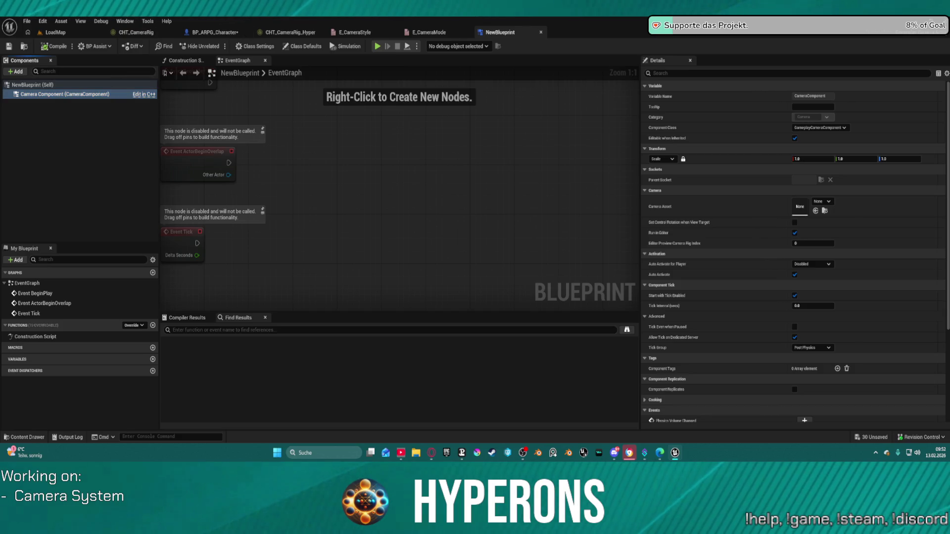
click(541, 33)
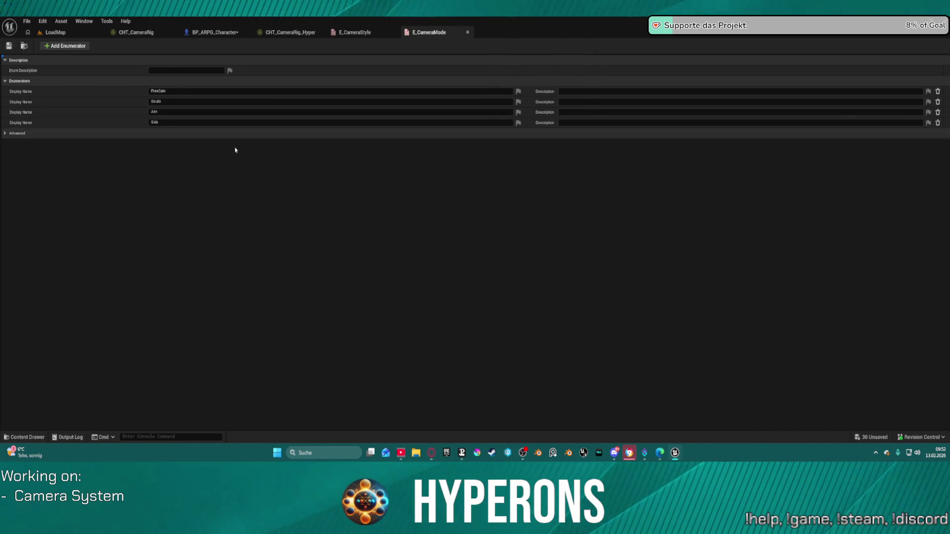
click(42, 21)
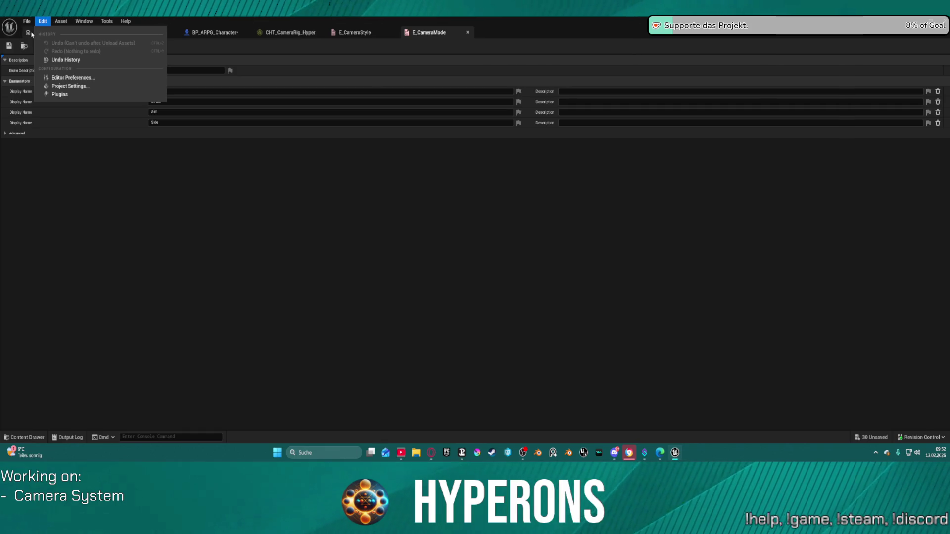
click(56, 32)
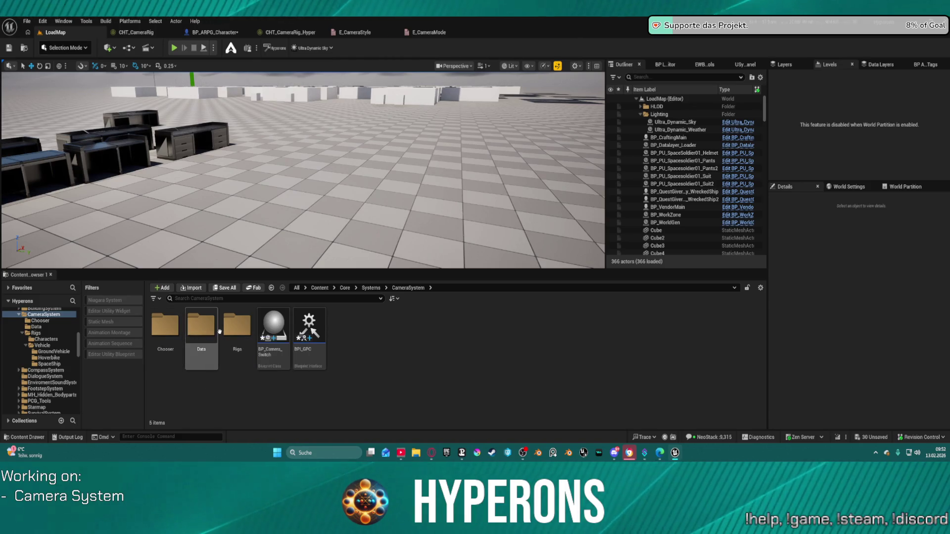
Step: Create a folder named Default inside Rigs/Characters and open it
double_click(237, 326)
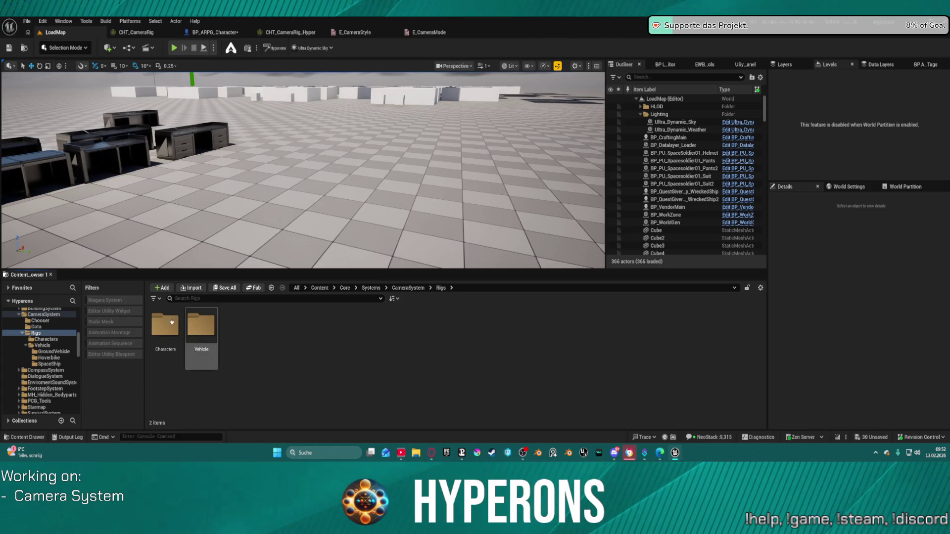
double_click(165, 326)
right_click(176, 335)
mouse_move(179, 331)
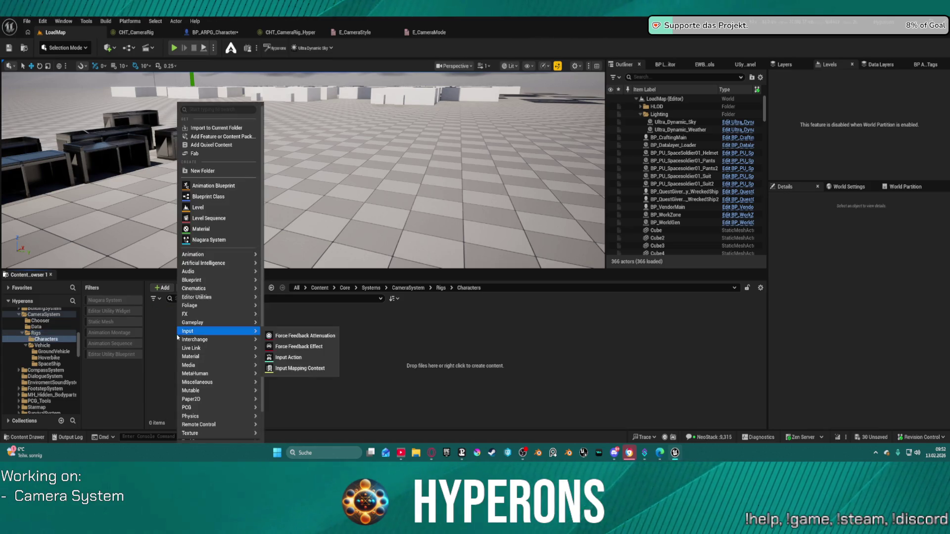
click(204, 173)
text(Default)
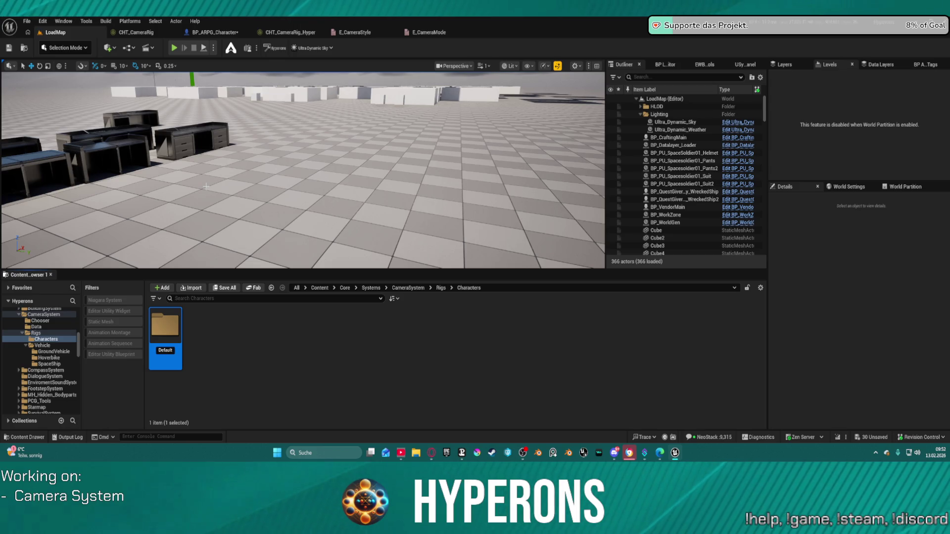
key(Return)
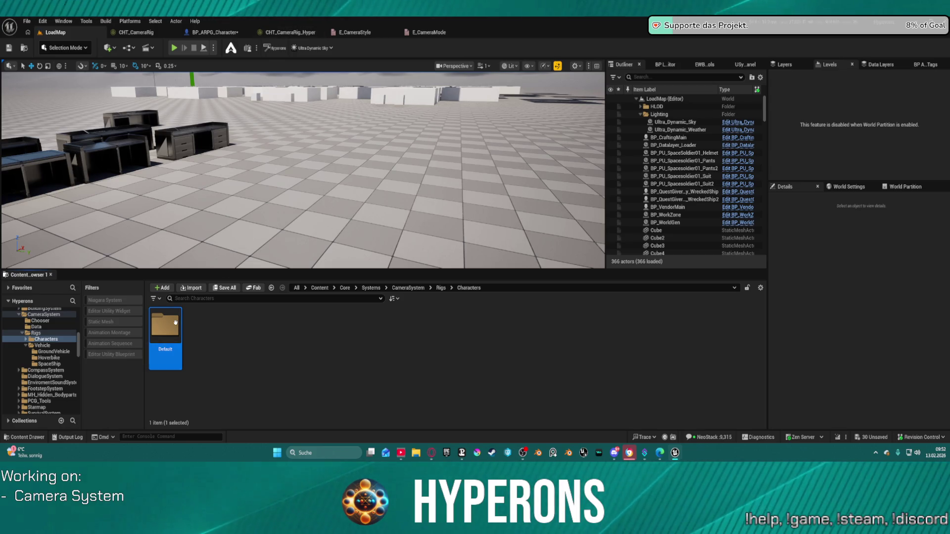
key(Return)
Step: Move the character camera assets into Default, checking out each batch of assets
mouse_move(343, 282)
mouse_down()
mouse_move(176, 371)
mouse_move(177, 348)
mouse_up()
click(199, 360)
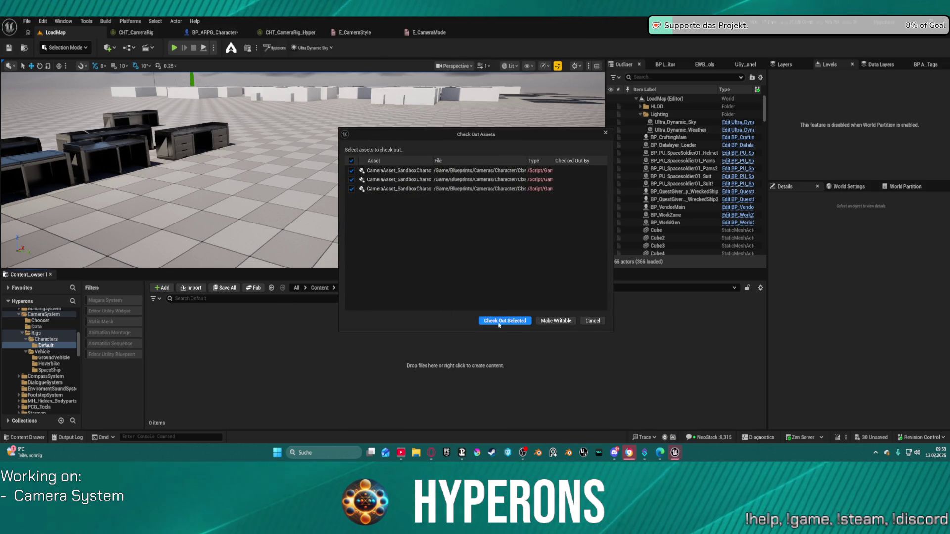
click(498, 322)
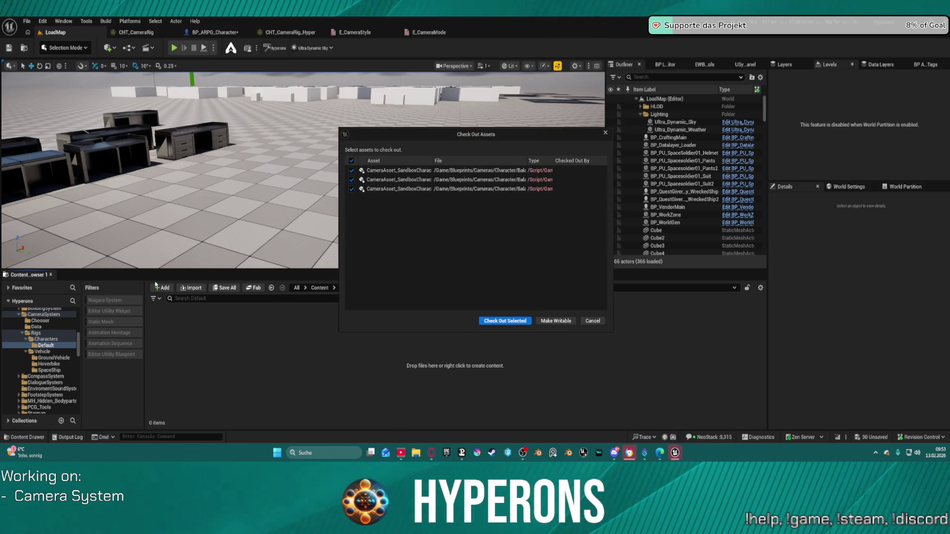
click(503, 320)
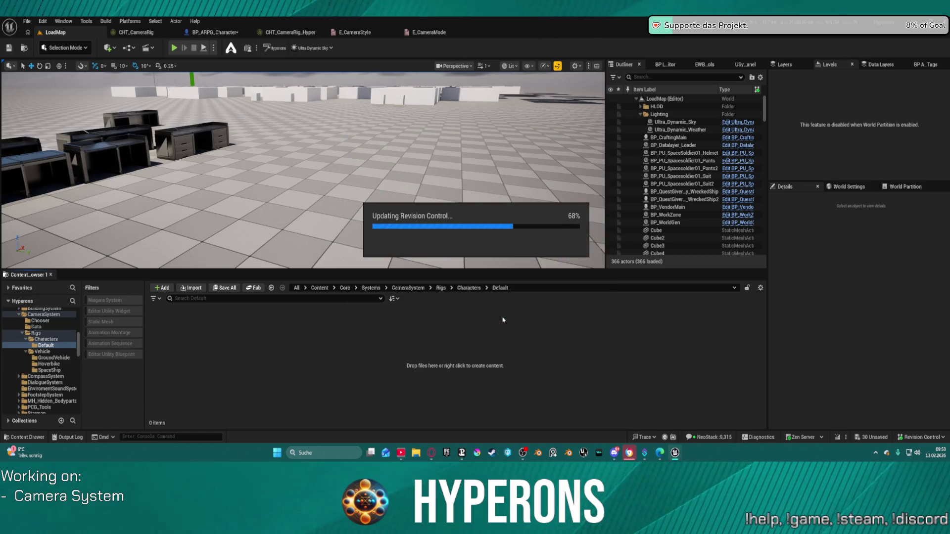
click(502, 320)
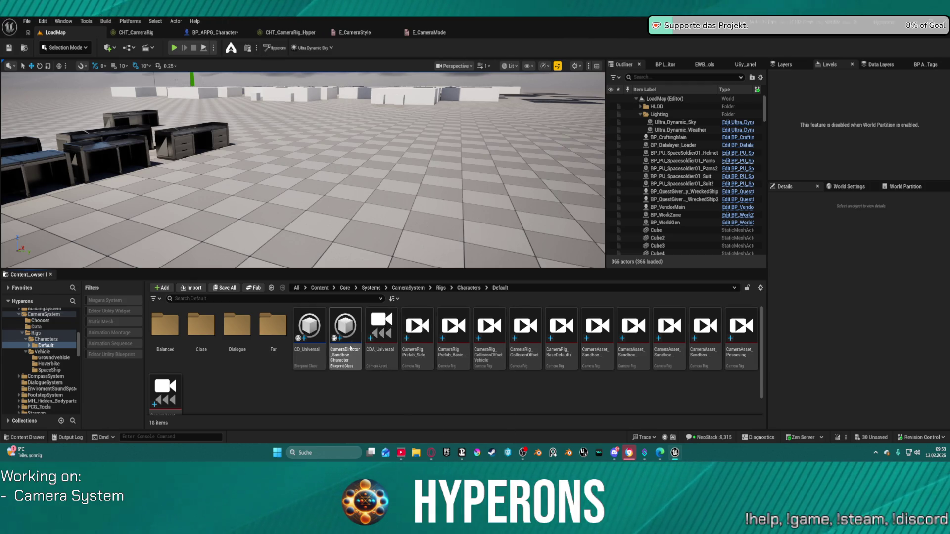
Step: Delete the CameraDirector_Sandbox_Character blueprint
mouse_move(350, 332)
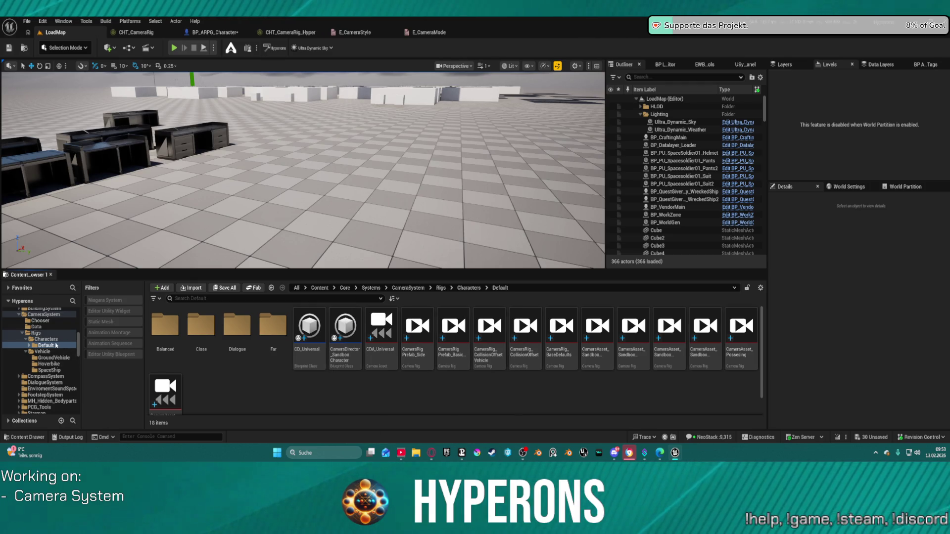
scroll(60, 329, up, 10)
scroll(57, 339, up, 1)
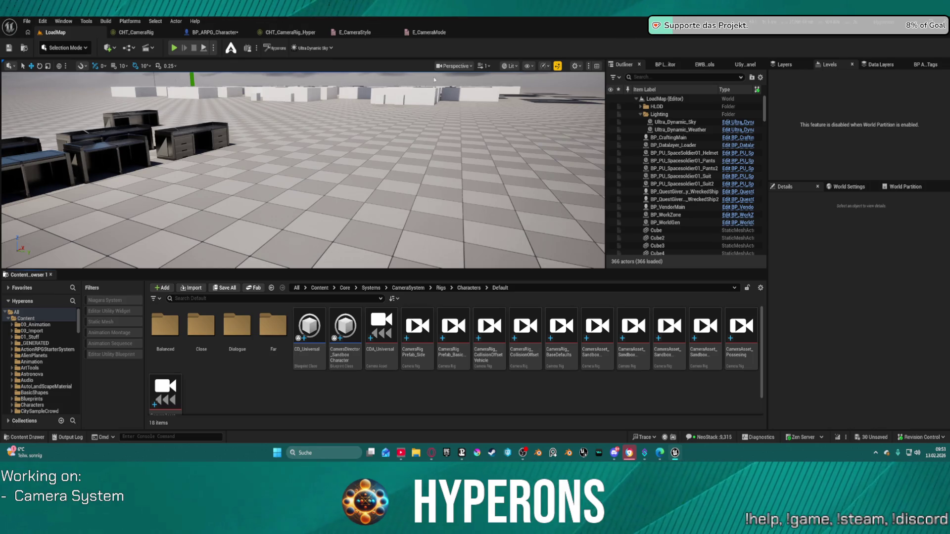
click(345, 329)
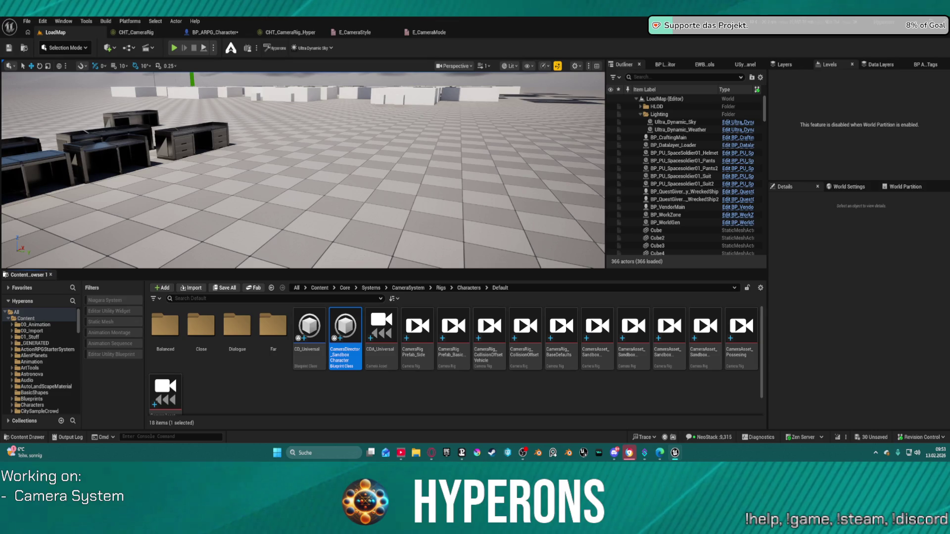
key(Delete)
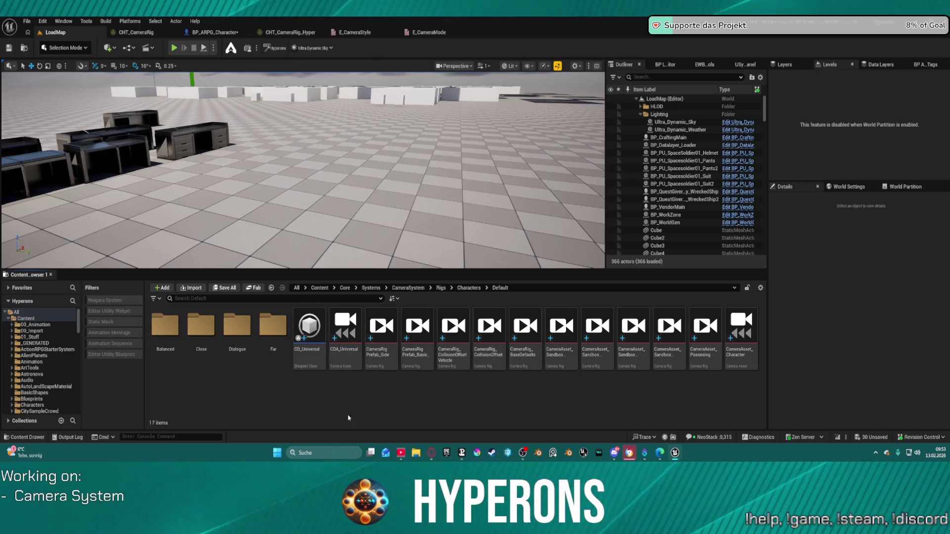
Step: Select CD_Universal, cancel the accidental copy, and save all unsaved packages
click(309, 329)
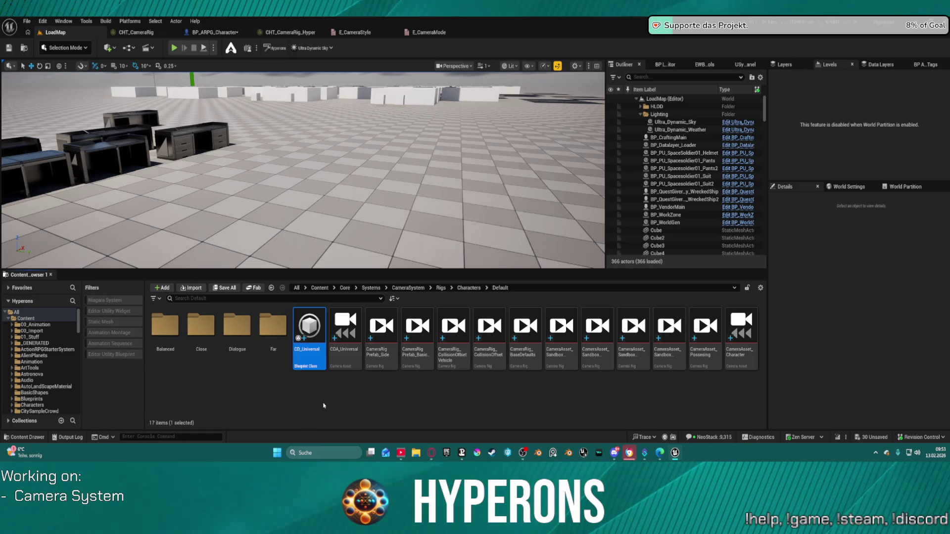
drag(310, 329, 319, 363)
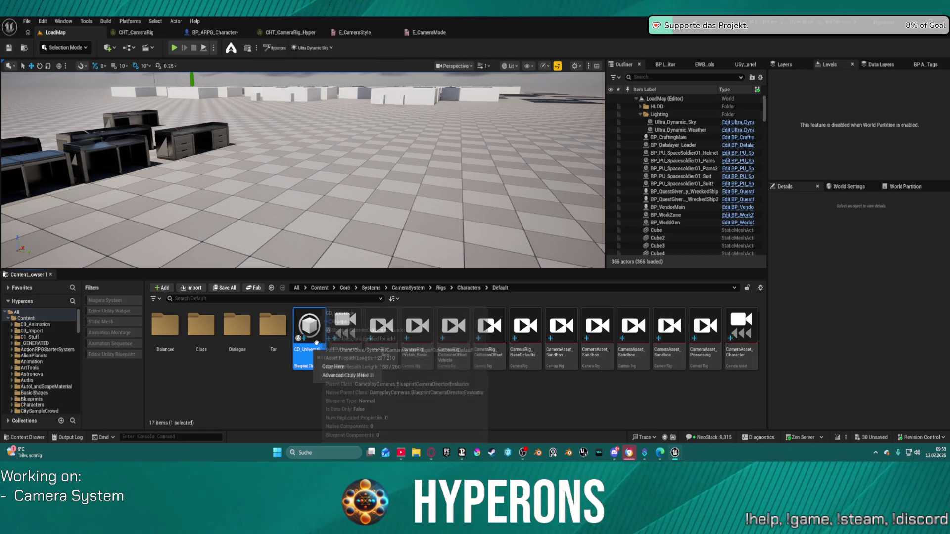
click(226, 393)
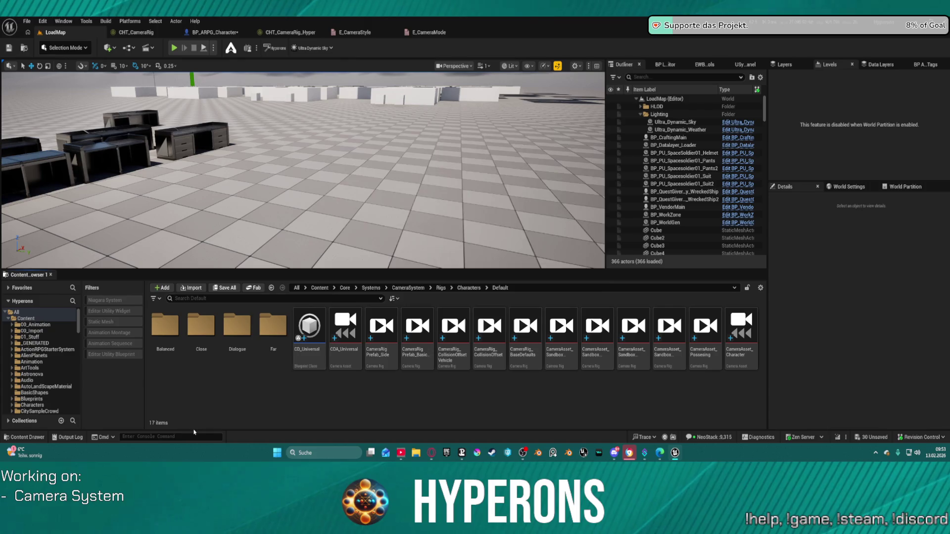
key(ctrl+shift+s)
click(480, 323)
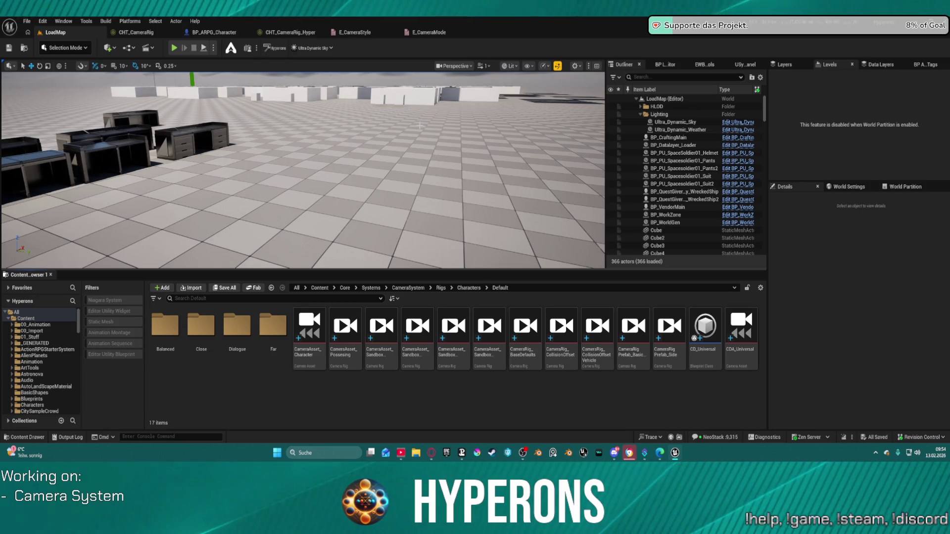
Step: Review the CHT_CameraRig_Hyper chooser table, then return to LoadMap and hide the Content Drawer
click(415, 130)
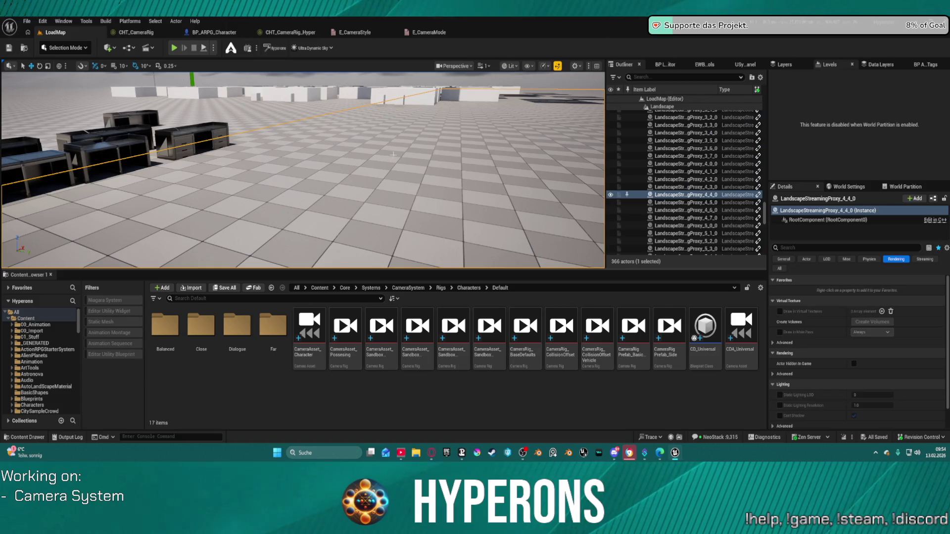
drag(415, 130, 415, 207)
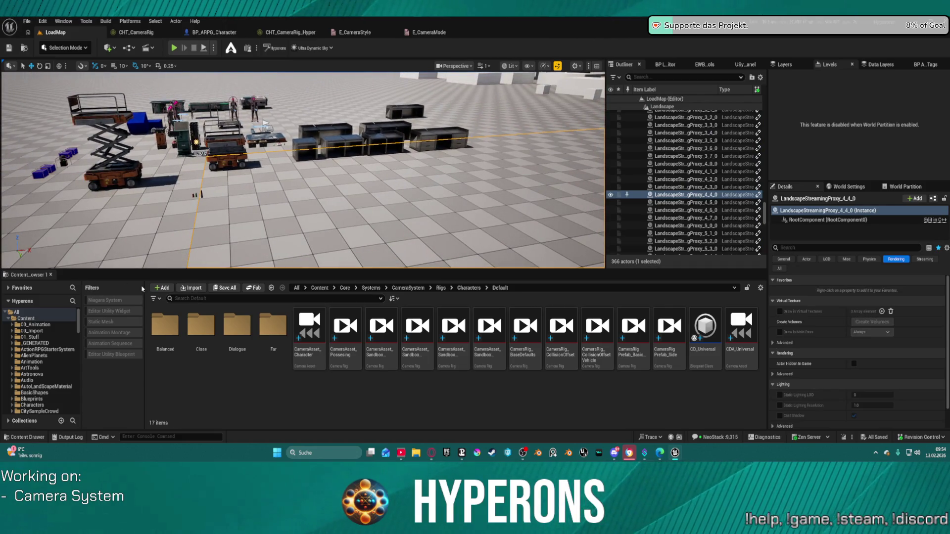
click(51, 275)
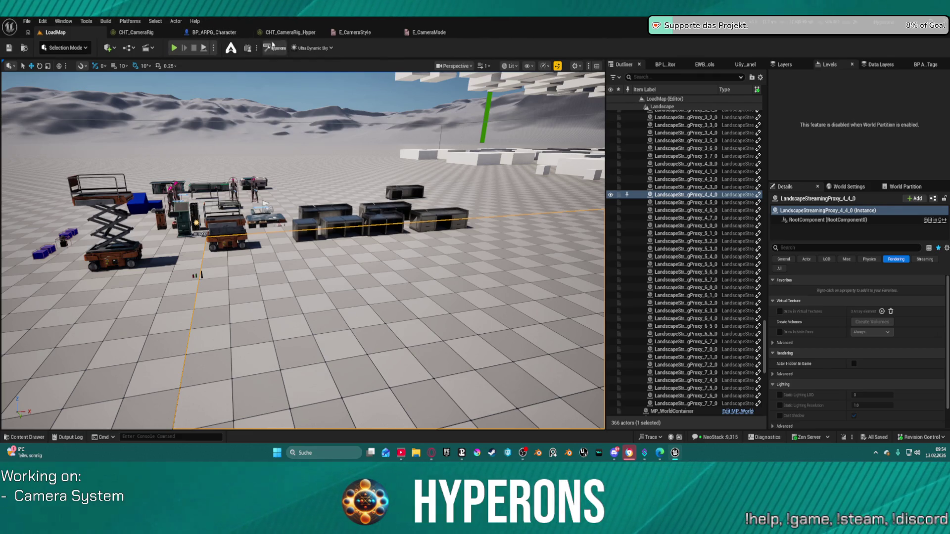
click(295, 39)
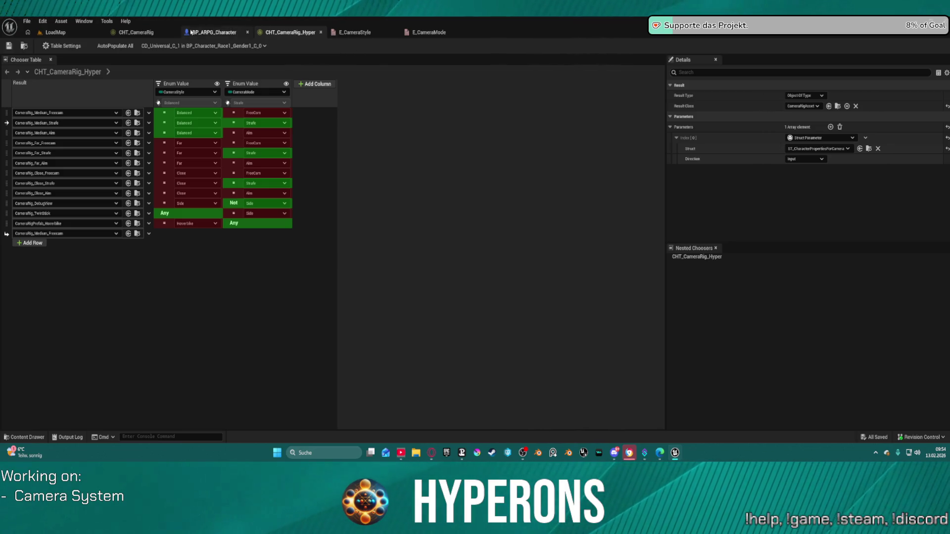
click(86, 34)
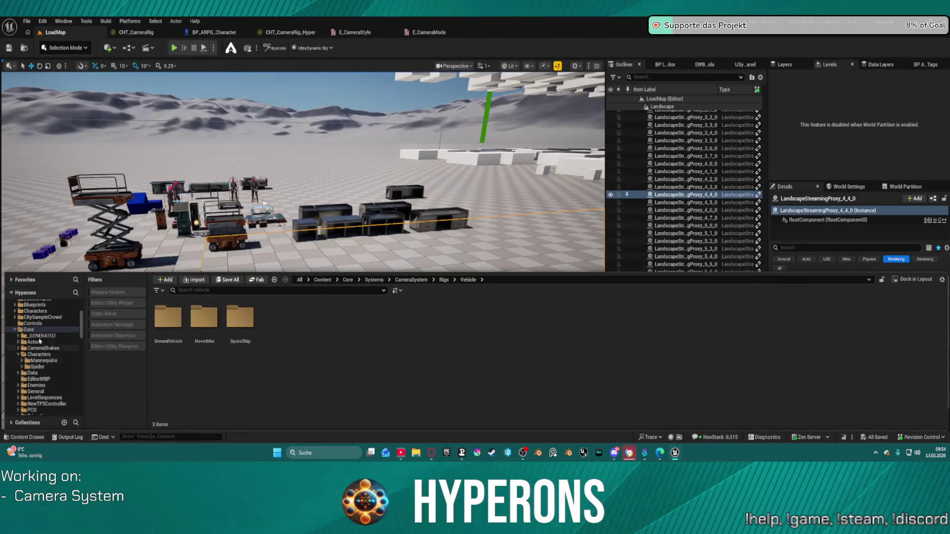
scroll(40, 346, up, 4)
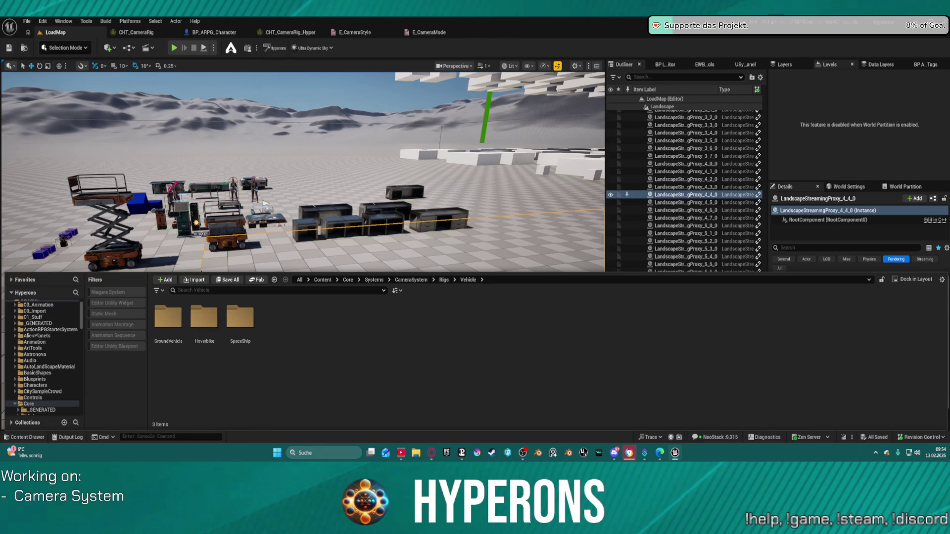
key(ctrl+space)
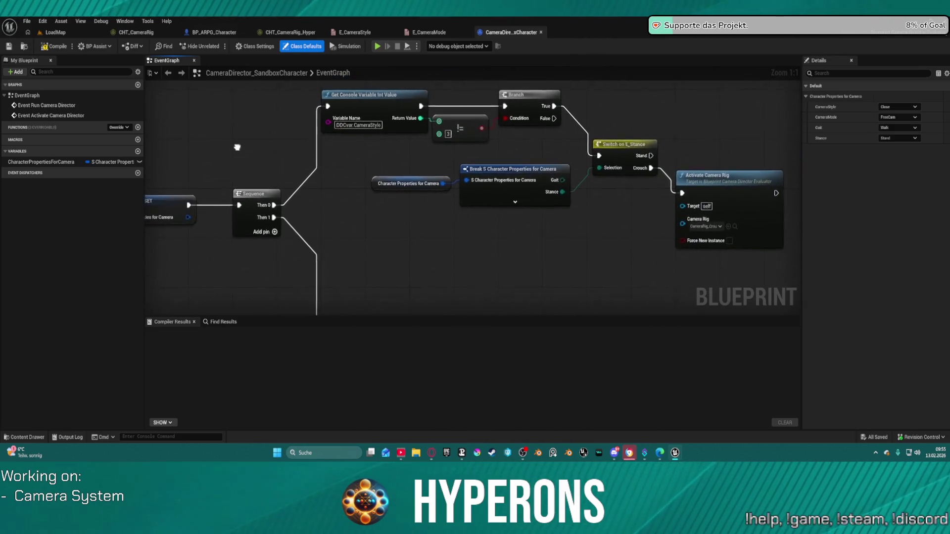
Step: Pan the SandboxCharacter event graph and select the Activate Camera Rig nodes to review them
mouse_move(237, 147)
mouse_down()
mouse_move(189, 157)
mouse_move(191, 148)
mouse_move(487, 149)
mouse_move(176, 127)
mouse_up()
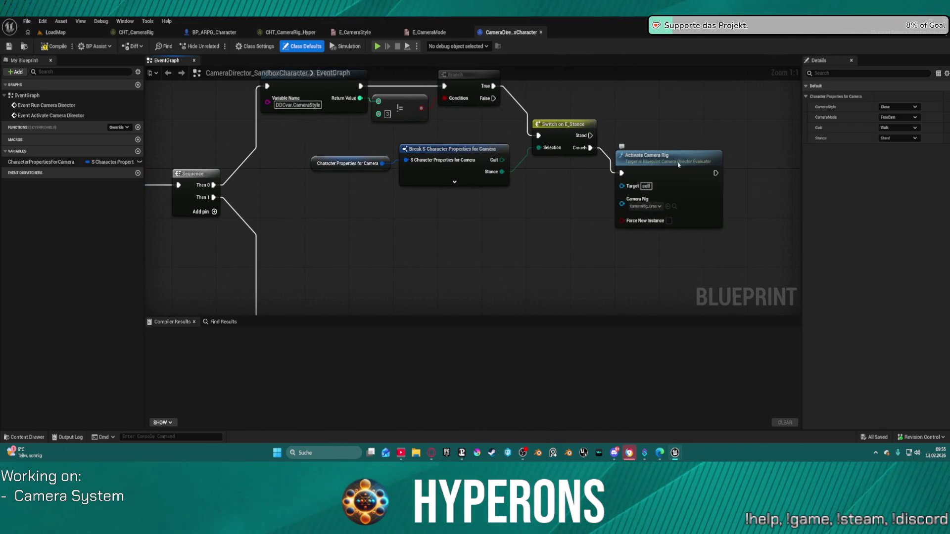
click(712, 206)
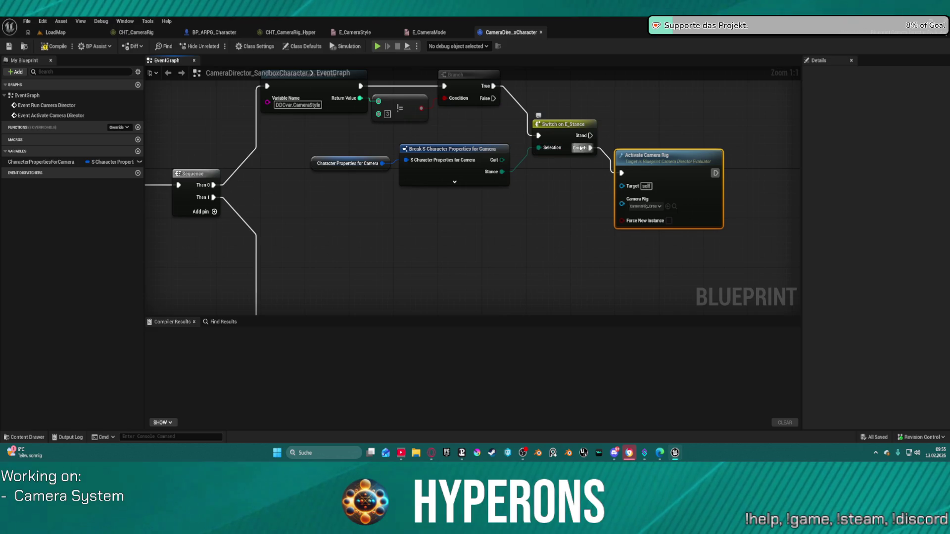
mouse_move(364, 131)
mouse_down()
mouse_move(386, 148)
mouse_move(705, 217)
mouse_up()
click(664, 162)
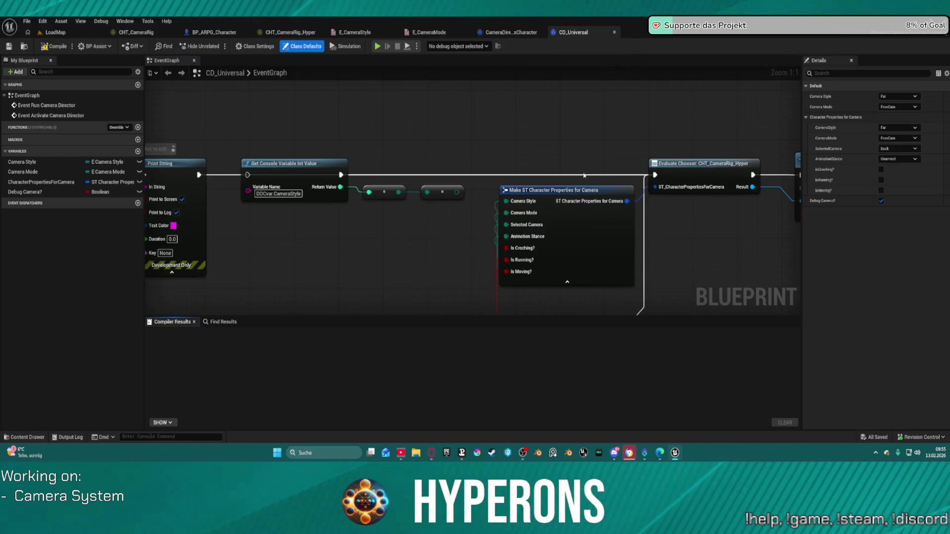
Step: Delete the old camera-rig nodes, the Aiming comment and the Get Console Variable node
scroll(584, 175, down, 3)
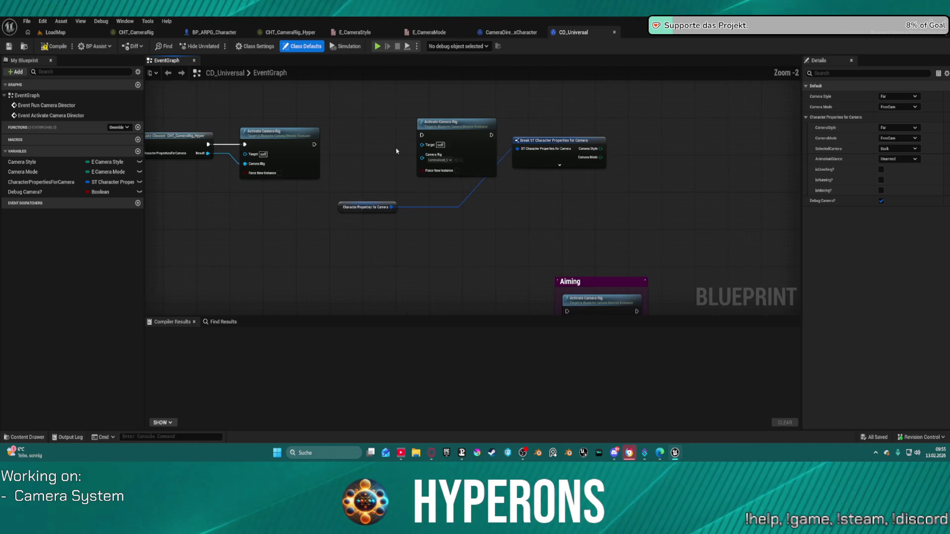
drag(378, 113, 606, 233)
key(Delete)
click(569, 282)
key(Delete)
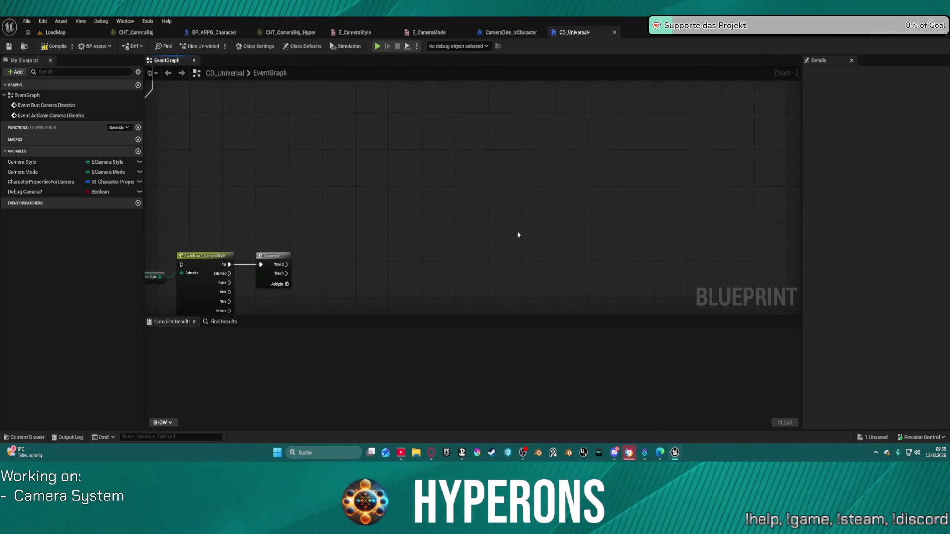
mouse_move(518, 235)
mouse_down()
mouse_move(420, 184)
mouse_move(645, 290)
mouse_move(675, 166)
mouse_move(771, 282)
mouse_move(830, 274)
mouse_up()
click(767, 168)
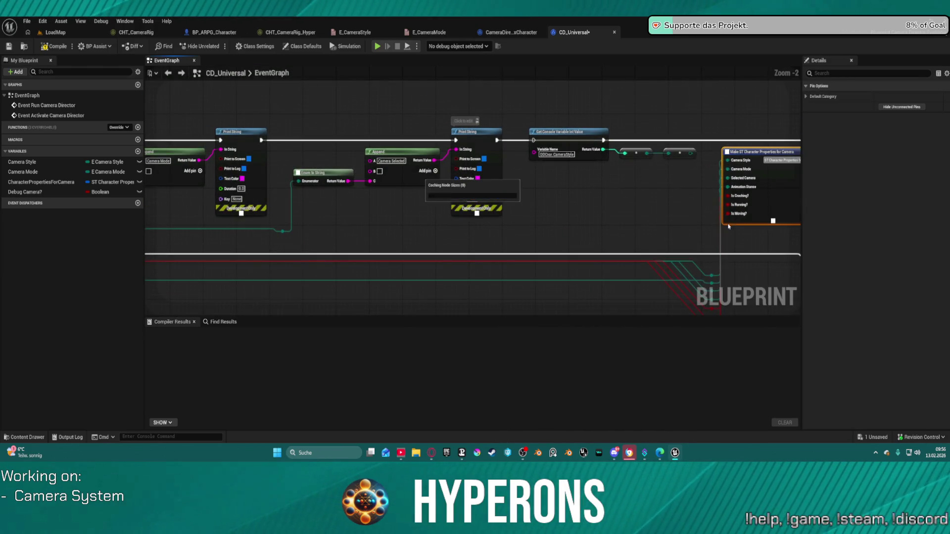
mouse_move(728, 226)
mouse_down()
mouse_move(420, 202)
mouse_move(568, 218)
mouse_move(404, 144)
mouse_up()
key(Delete)
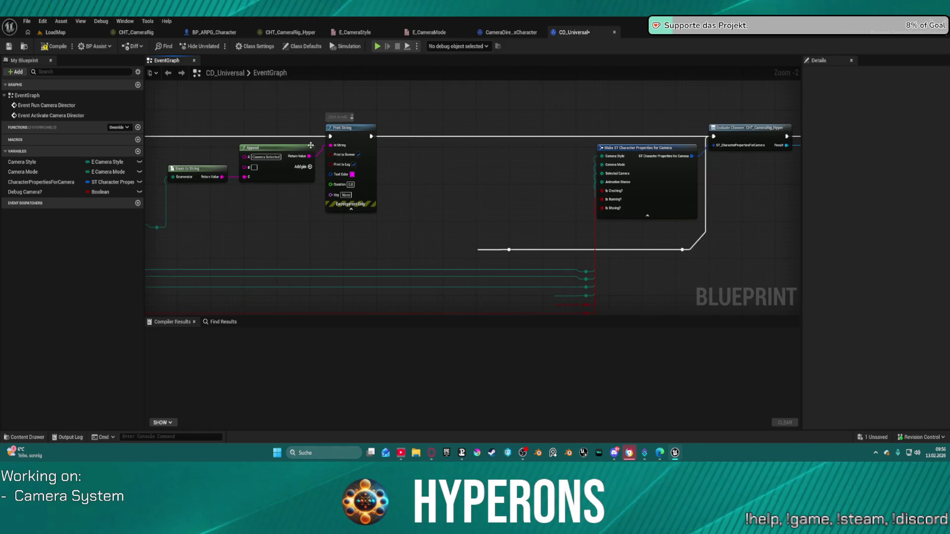
Step: Paste a copy of the Activate Camera Rig node at the top right of the graph
drag(311, 145, 671, 147)
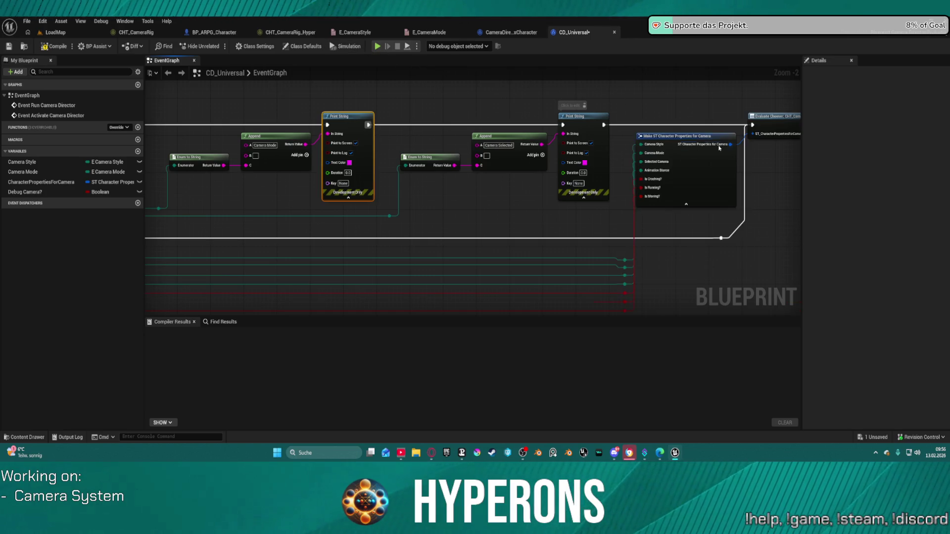
drag(349, 124, 302, 140)
drag(396, 187, 540, 185)
key(ctrl+v)
mouse_move(631, 196)
mouse_down()
mouse_move(692, 105)
mouse_move(602, 135)
mouse_move(568, 399)
mouse_move(455, 70)
mouse_move(566, 197)
mouse_up()
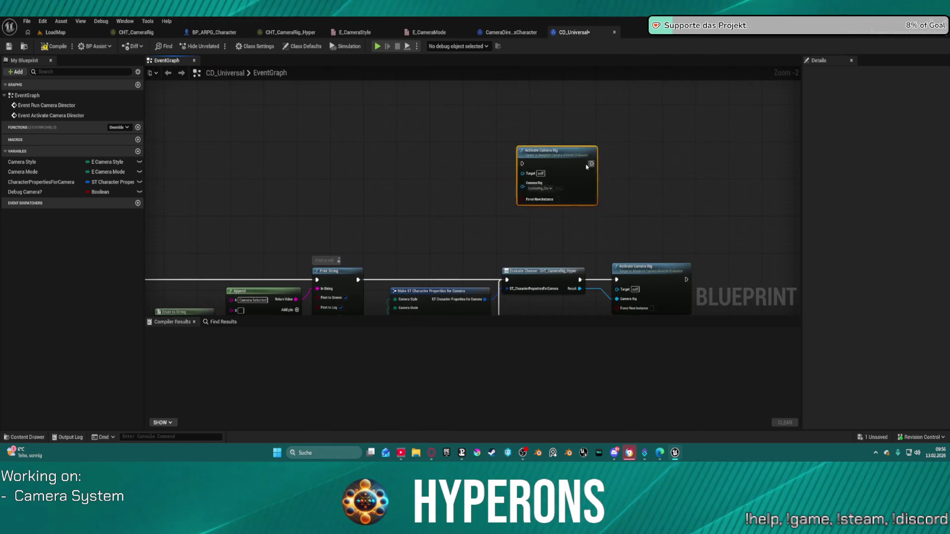
mouse_move(344, 271)
mouse_down()
mouse_move(349, 278)
mouse_move(416, 181)
mouse_move(471, 152)
mouse_up()
Step: Add a Sequence after Print String, with Then 1 wired into Evaluate Chooser
text(s)
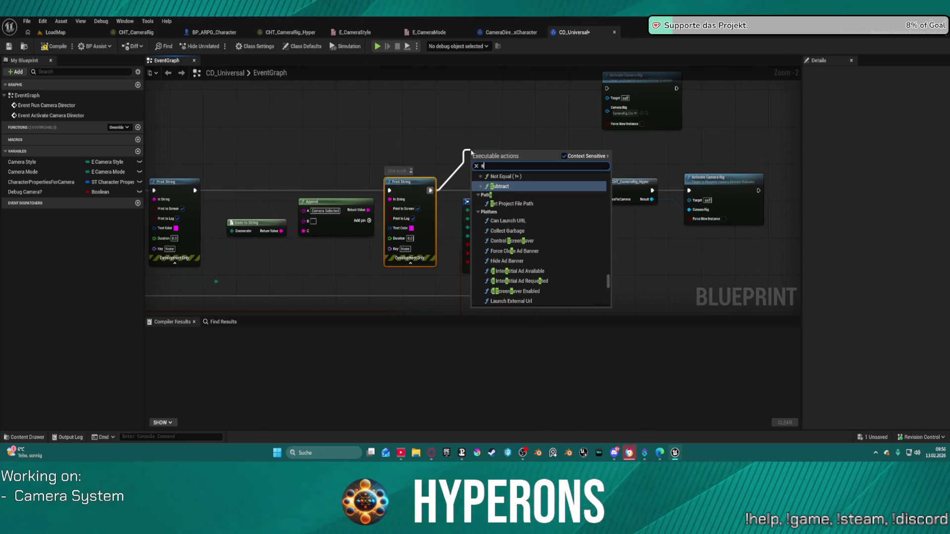
text(eq)
key(Return)
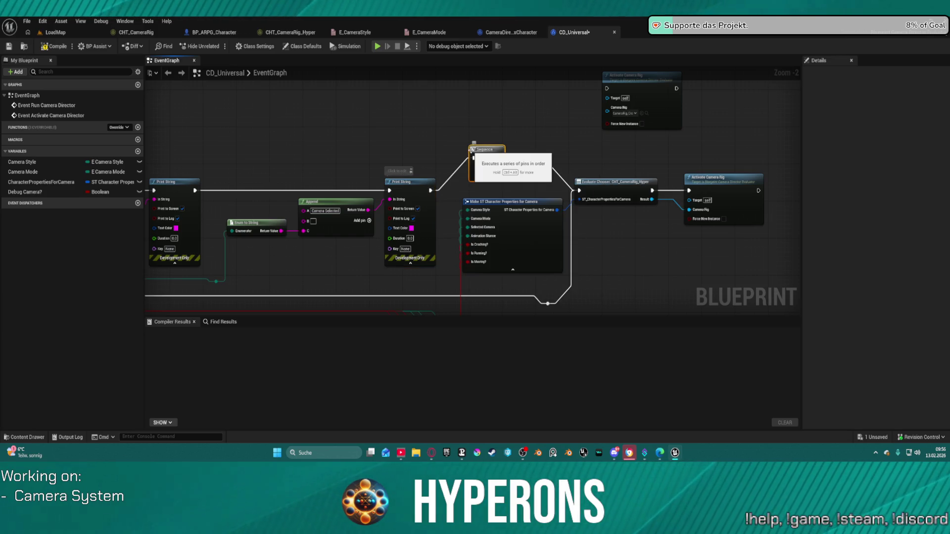
mouse_move(501, 167)
mouse_down()
mouse_move(524, 186)
mouse_move(579, 191)
mouse_up()
alt+click(499, 158)
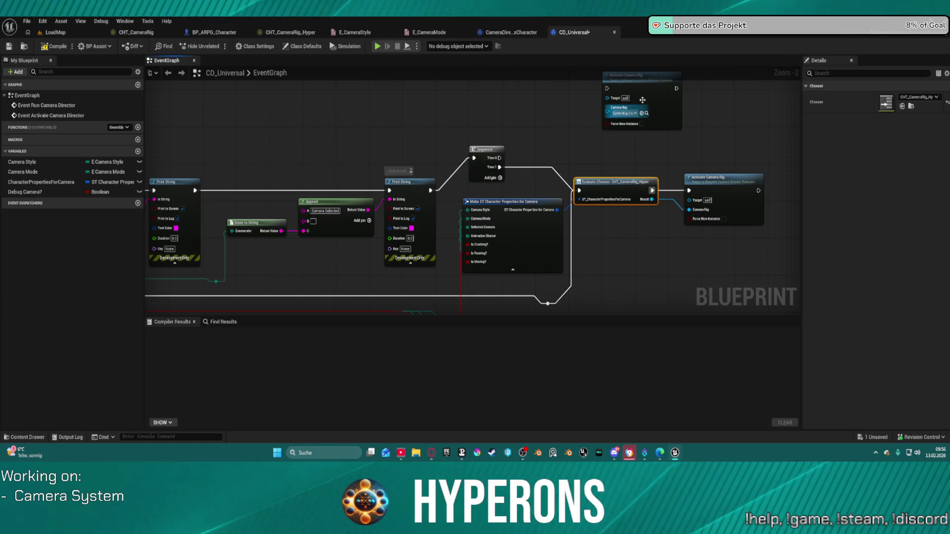
drag(626, 106, 708, 107)
mouse_move(474, 196)
mouse_down()
mouse_move(618, 163)
mouse_move(533, 162)
mouse_up()
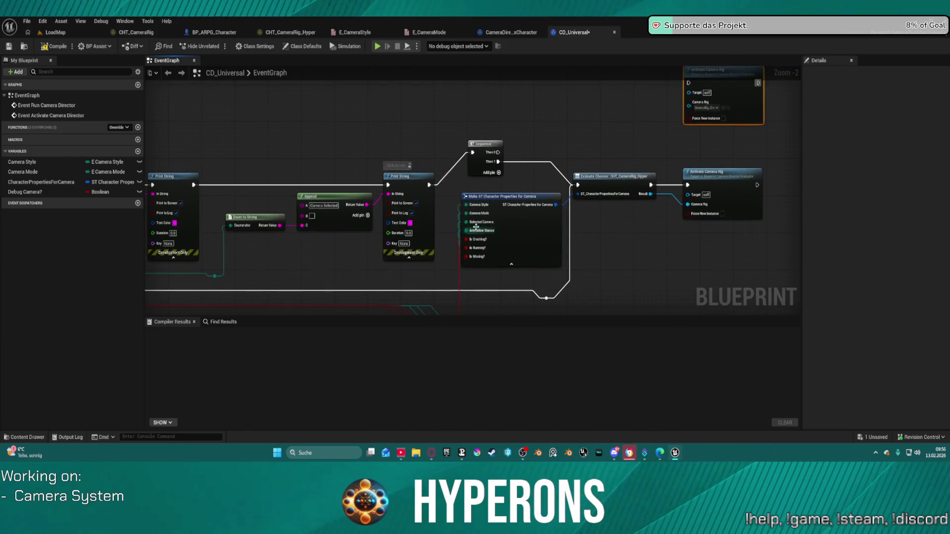
Step: Add a CharacterPropertiesForCamera getter feeding a Break ST Character Properties for Camera node
click(525, 238)
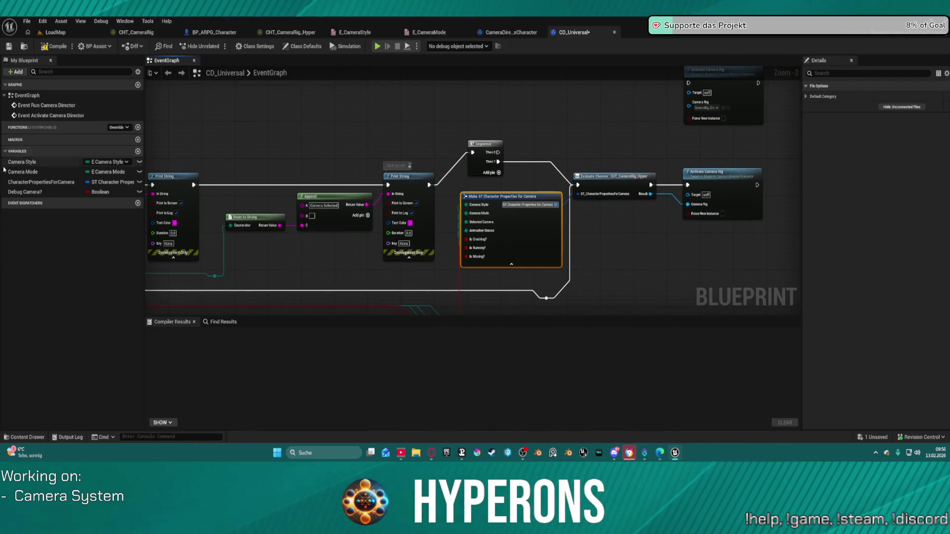
click(53, 181)
drag(53, 181, 495, 91)
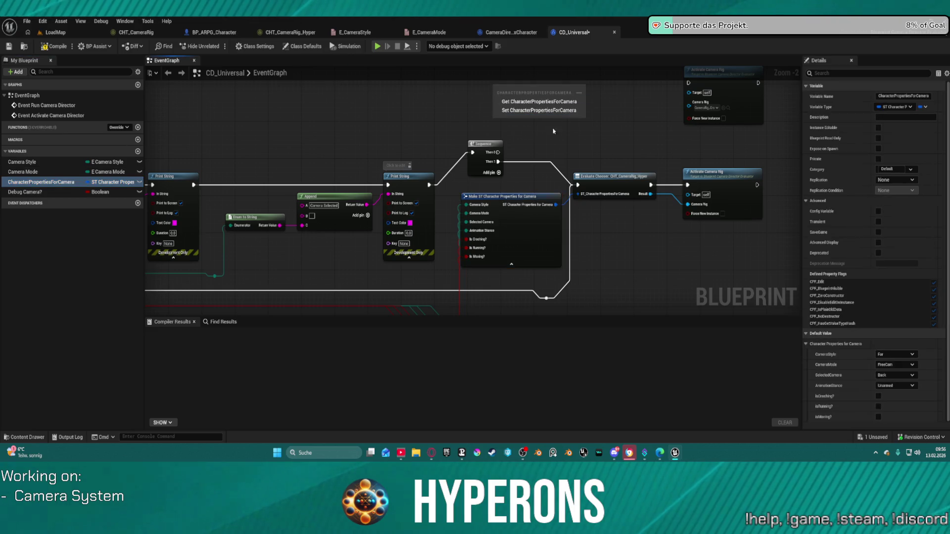
click(537, 102)
mouse_move(547, 123)
mouse_down()
mouse_move(435, 230)
mouse_move(447, 214)
mouse_up()
text(break)
key(Return)
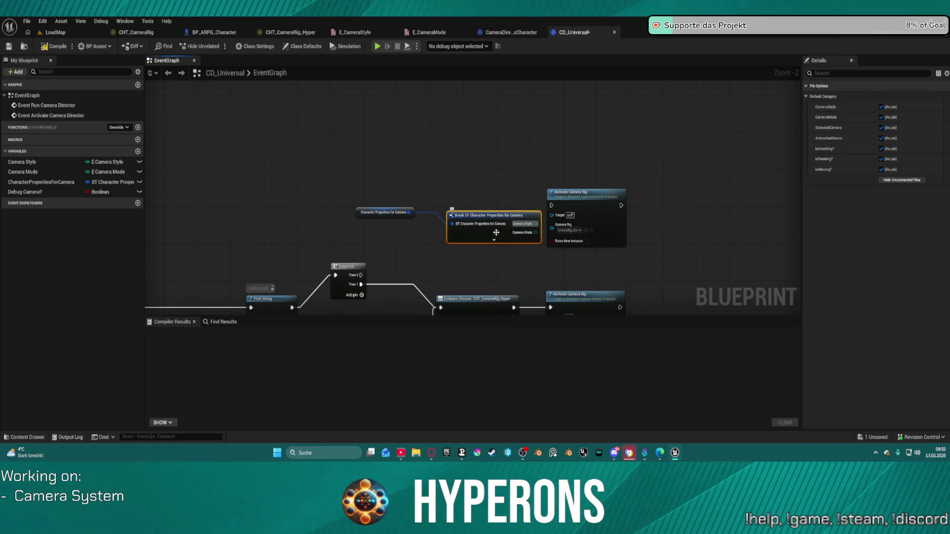
Step: Reposition the Break and getter nodes and keep Camera Mode's default as FreeCam
drag(506, 220, 456, 140)
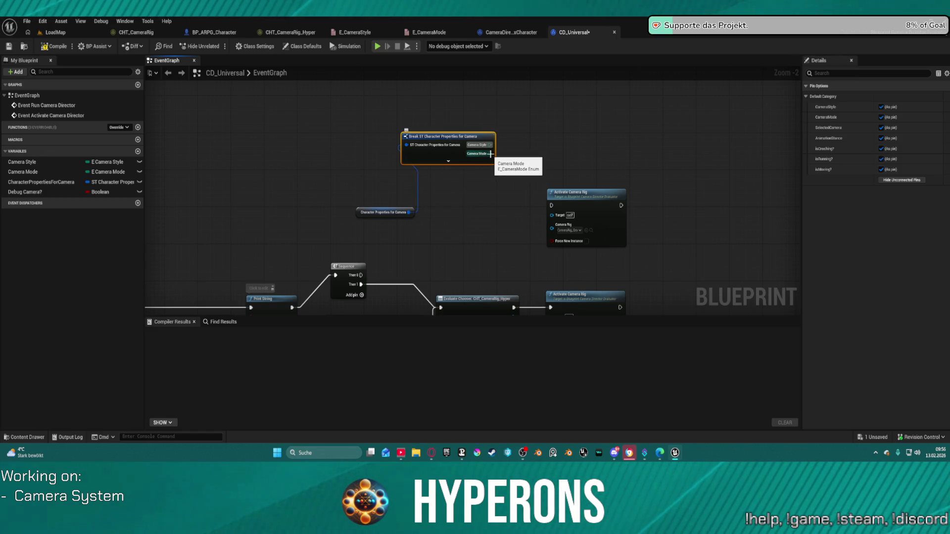
drag(383, 212, 271, 142)
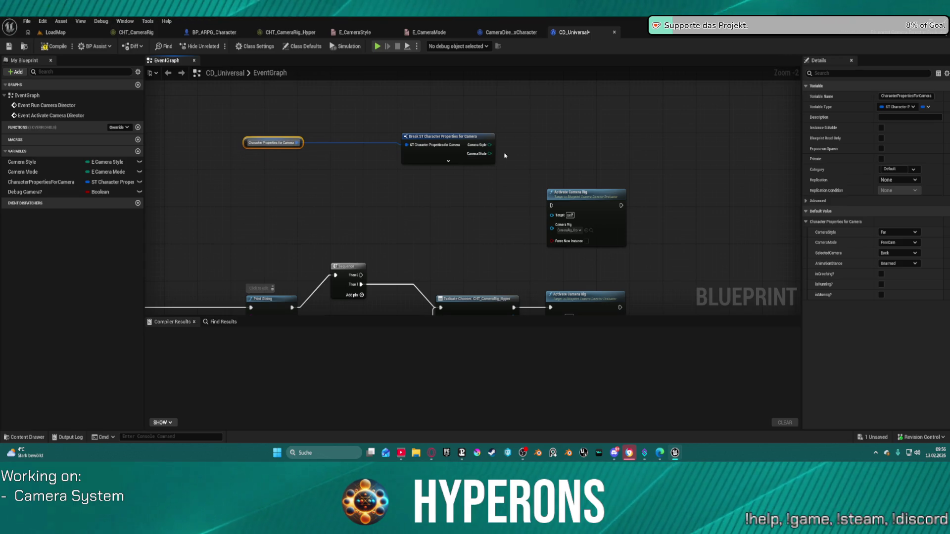
mouse_move(490, 146)
mouse_down()
mouse_move(530, 155)
mouse_move(520, 153)
mouse_up()
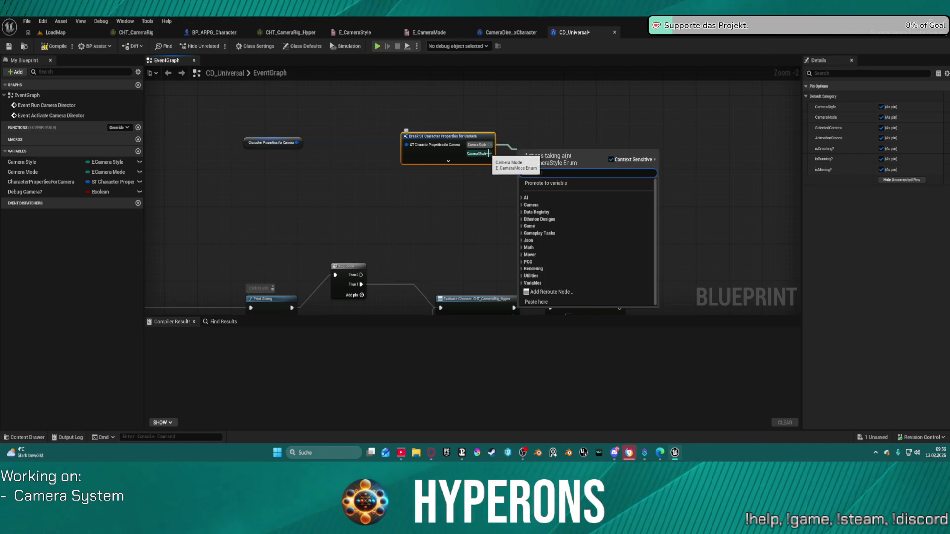
click(489, 153)
click(45, 172)
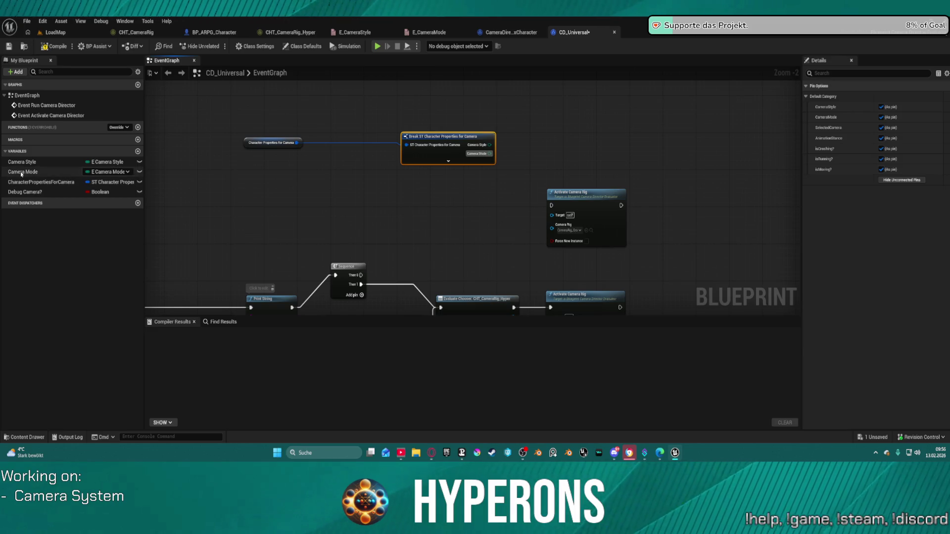
click(885, 355)
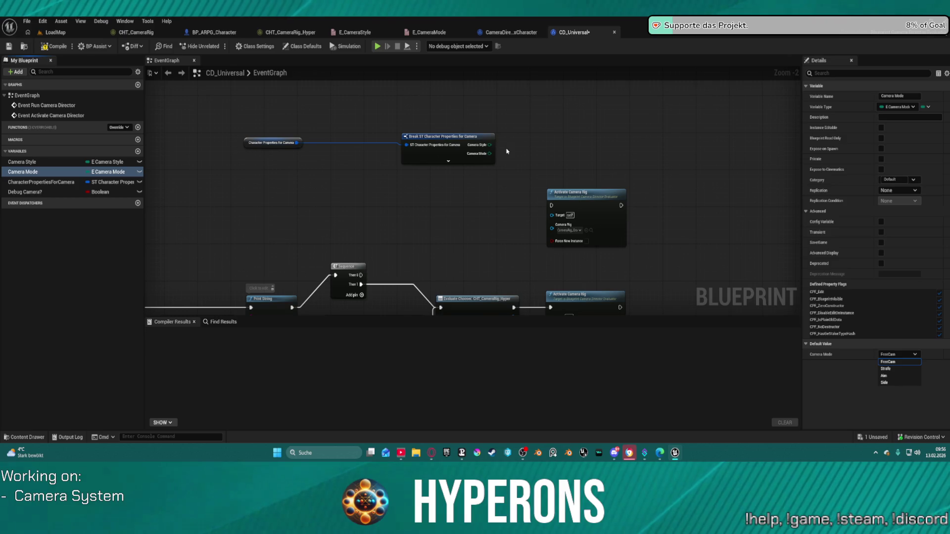
click(534, 149)
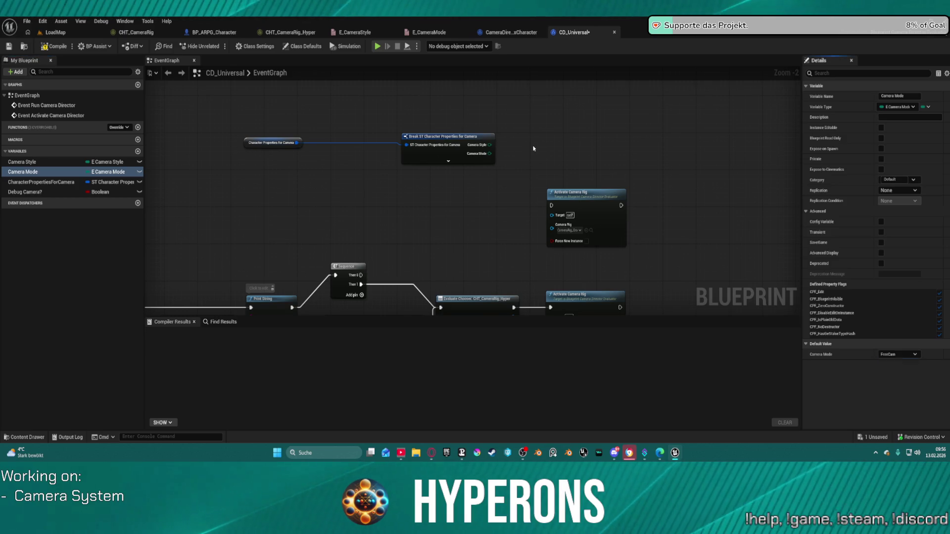
Step: Add an Is Crouching? Branch from Sequence Then 0, with True driving Activate Camera Rig
click(448, 160)
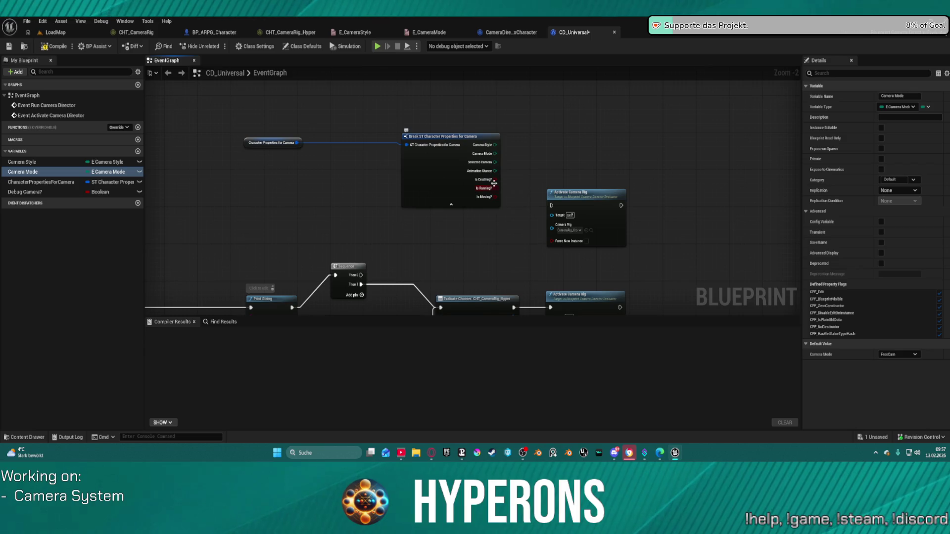
drag(495, 180, 554, 144)
text(branch)
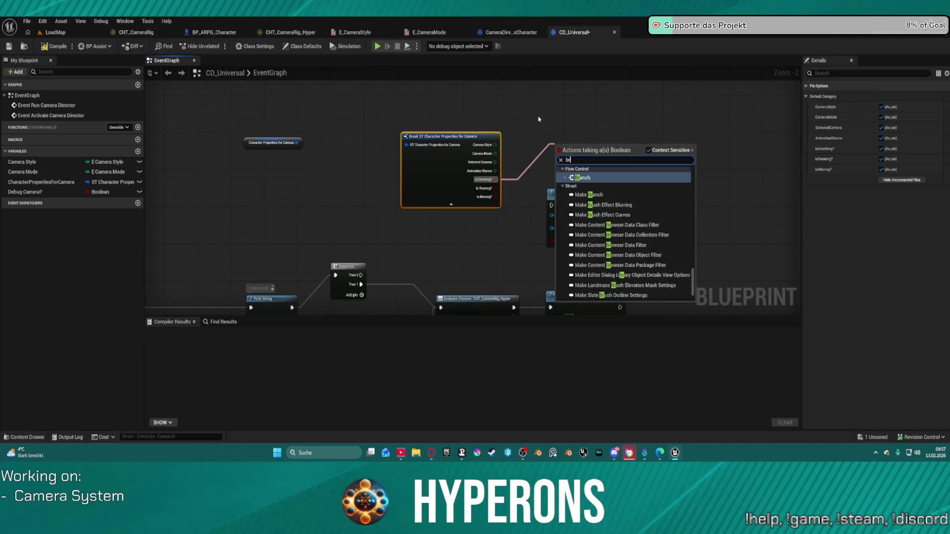
key(Return)
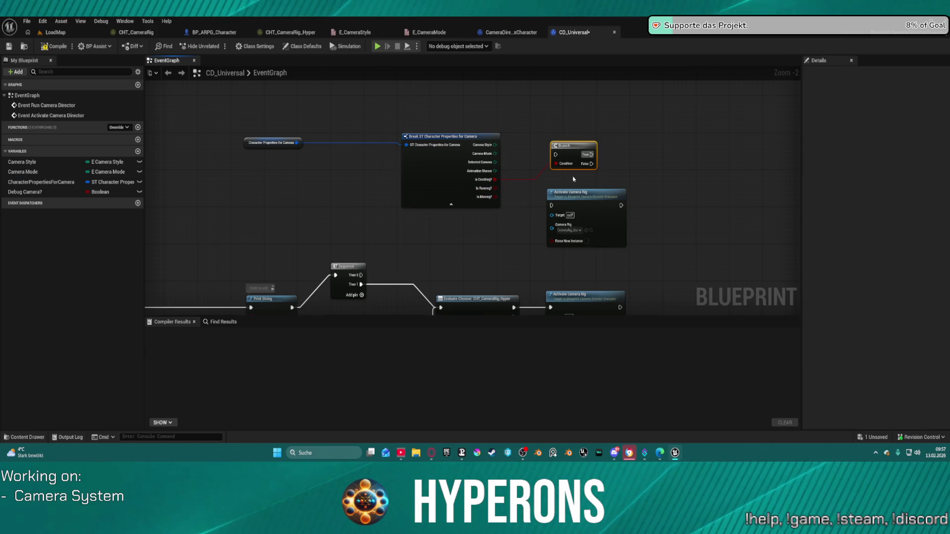
drag(555, 153, 361, 275)
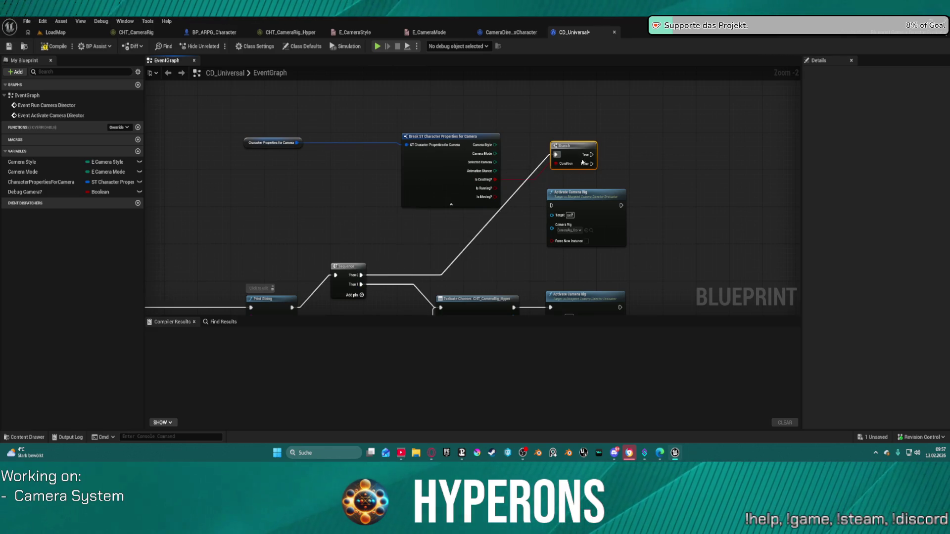
mouse_move(589, 157)
mouse_down()
mouse_move(544, 193)
mouse_move(551, 205)
mouse_up()
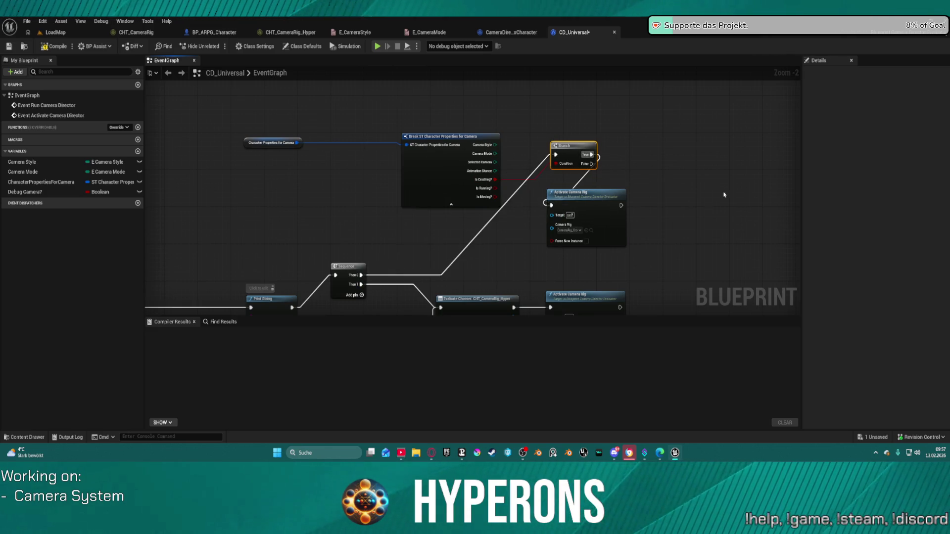
mouse_move(709, 192)
mouse_down()
mouse_move(573, 81)
mouse_move(550, 42)
mouse_move(636, 42)
mouse_up()
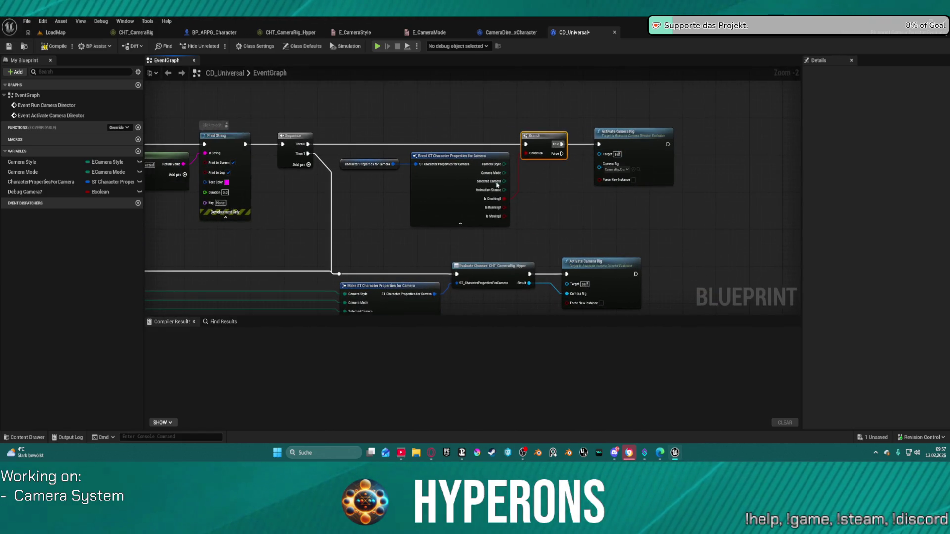
Step: Compile CD_Universal and run two quick play-tests of the crouch camera
click(53, 45)
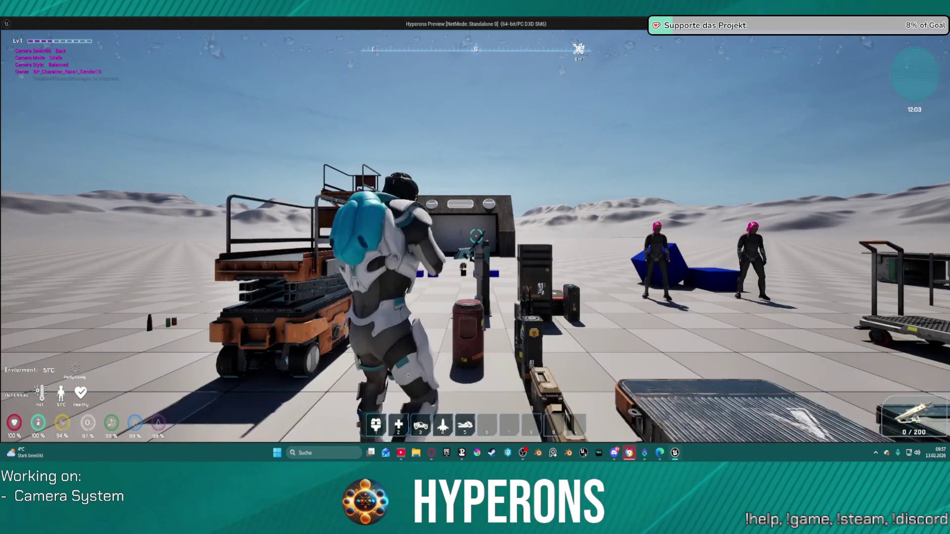
key(Escape)
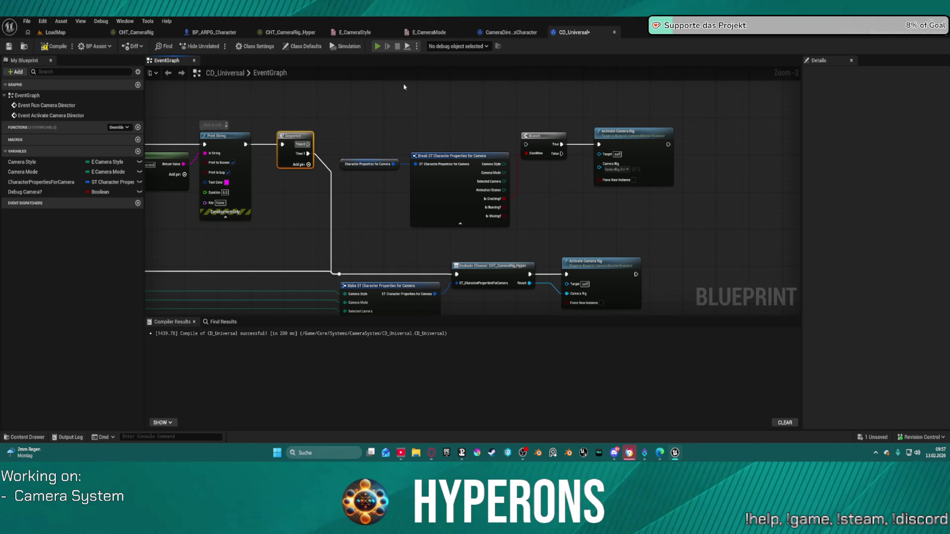
click(378, 48)
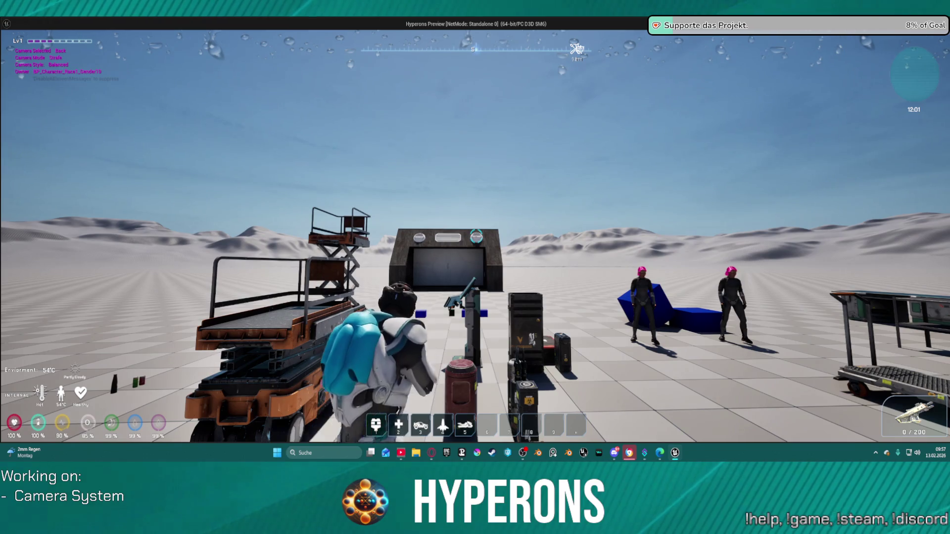
key(Escape)
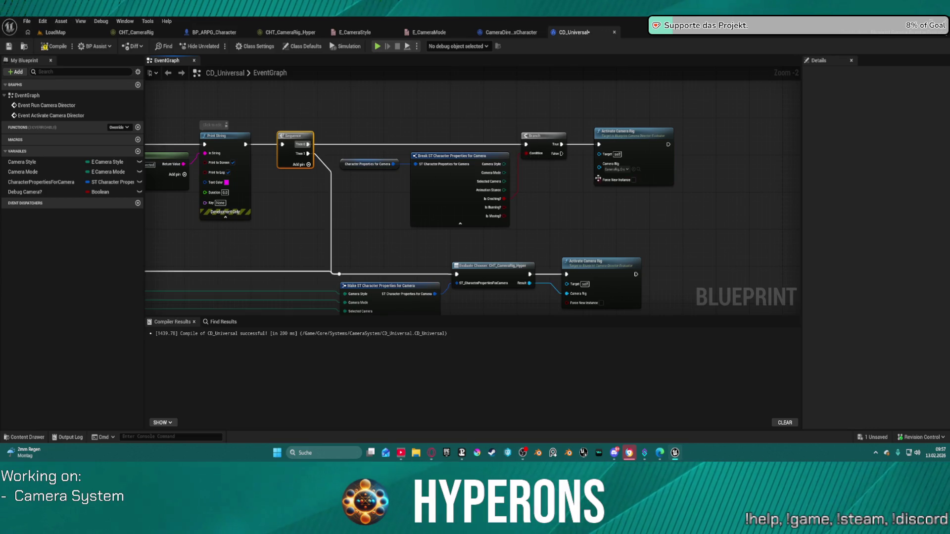
Step: Open the CameraRig_CrouchOffset asset from the upper Activate Camera Rig node
click(623, 174)
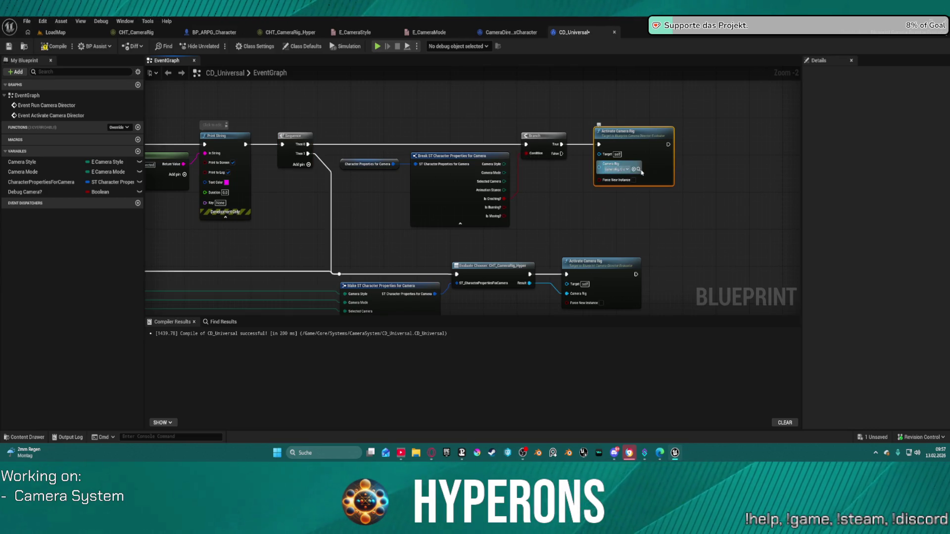
click(620, 169)
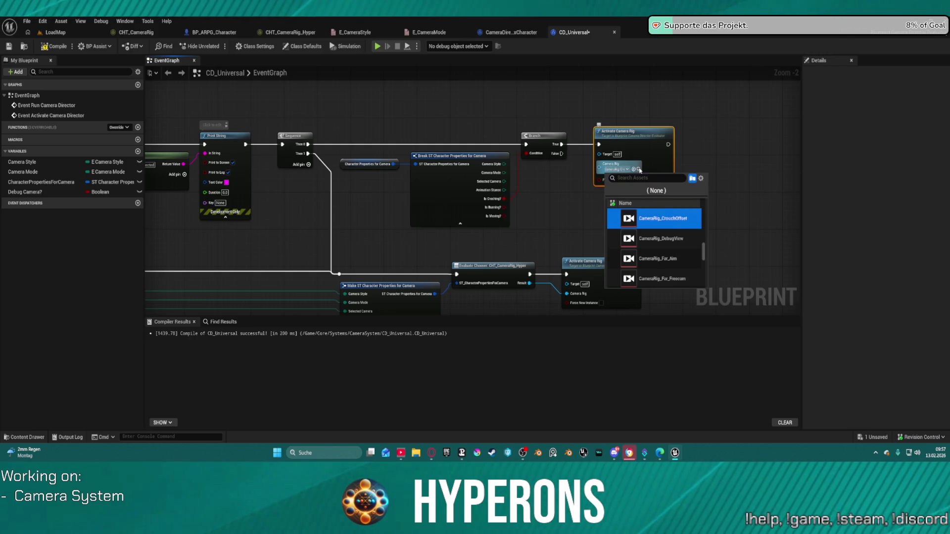
key(Escape)
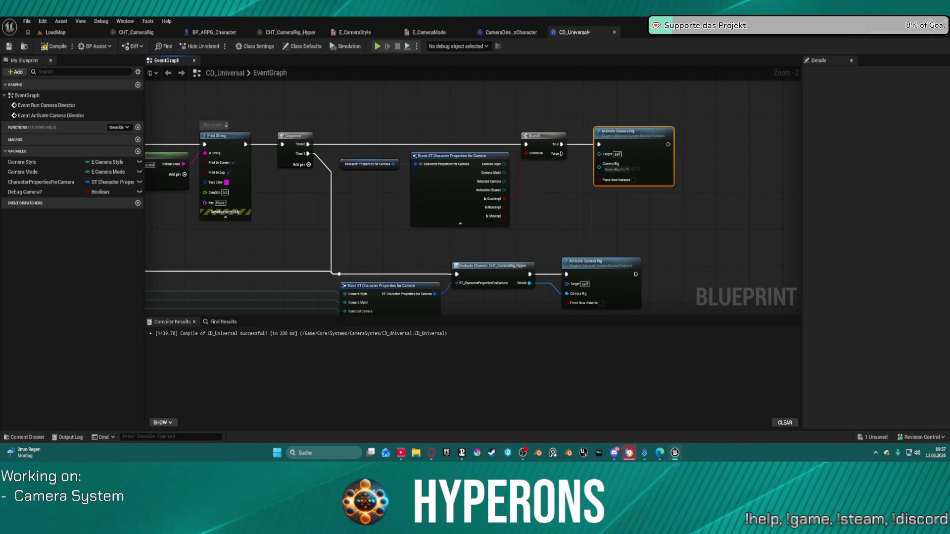
double_click(616, 169)
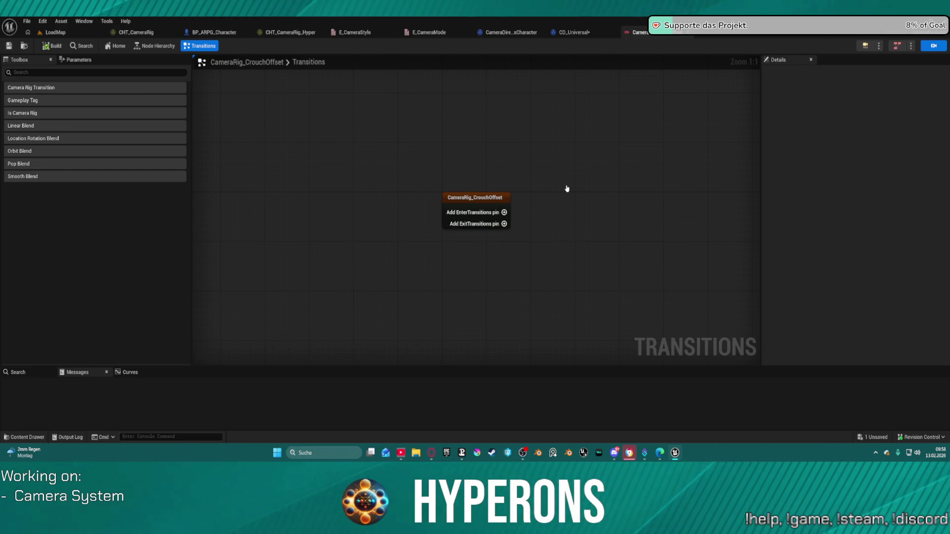
Step: Add an enter transition slot leading to a Camera Rig Transition with a Smooth Blend
click(504, 212)
drag(502, 210, 550, 209)
text(sm)
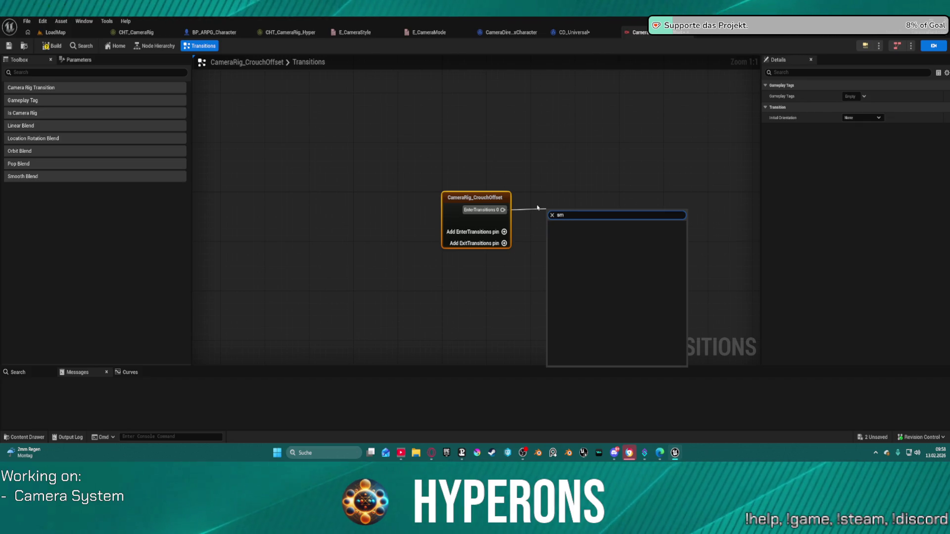
text(s)
key(BackSpace)
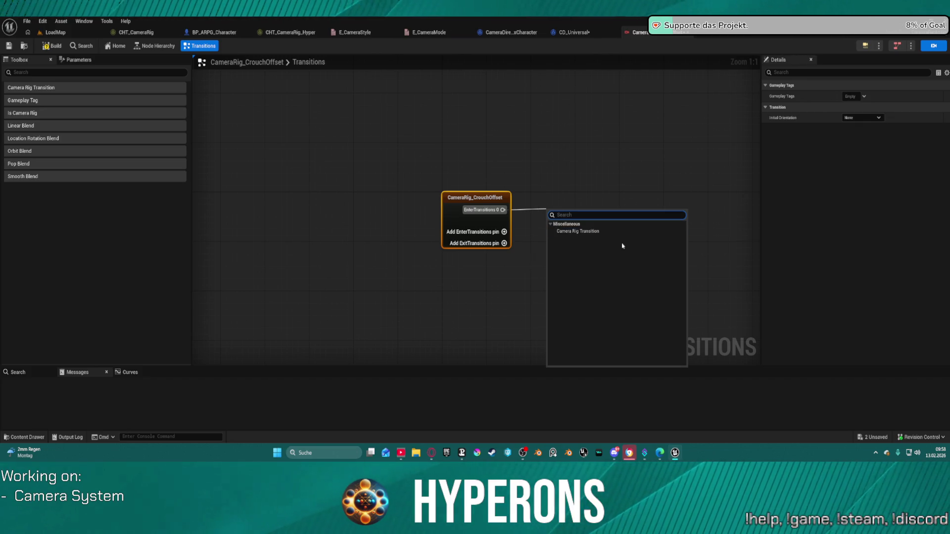
click(577, 231)
drag(586, 235, 585, 206)
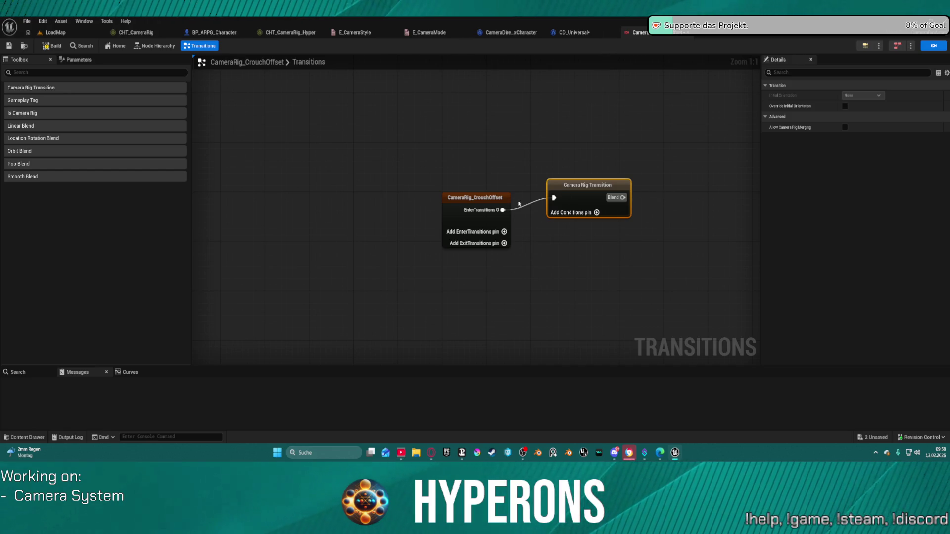
key(Delete)
mouse_move(503, 210)
mouse_down()
mouse_move(517, 218)
mouse_move(557, 207)
mouse_up()
click(587, 228)
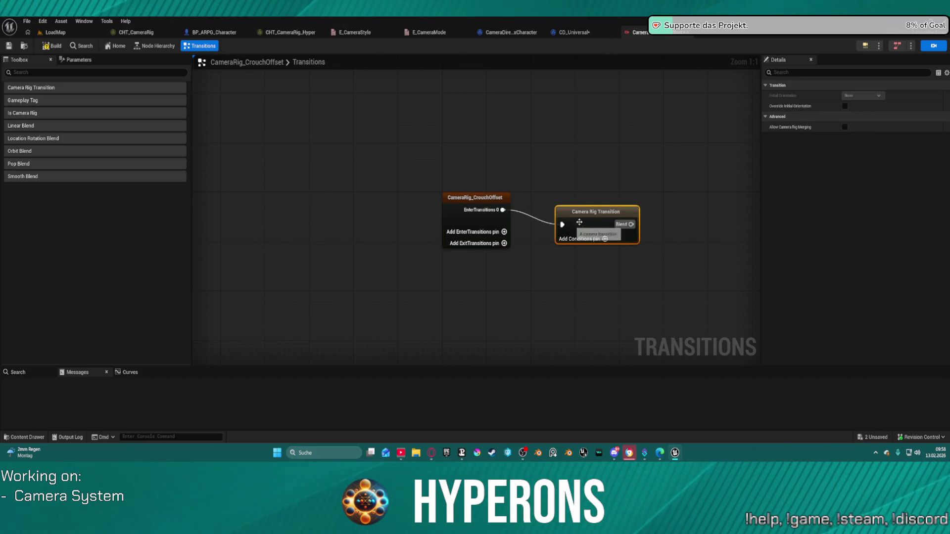
mouse_move(631, 224)
mouse_down()
mouse_move(653, 233)
mouse_move(698, 221)
mouse_up()
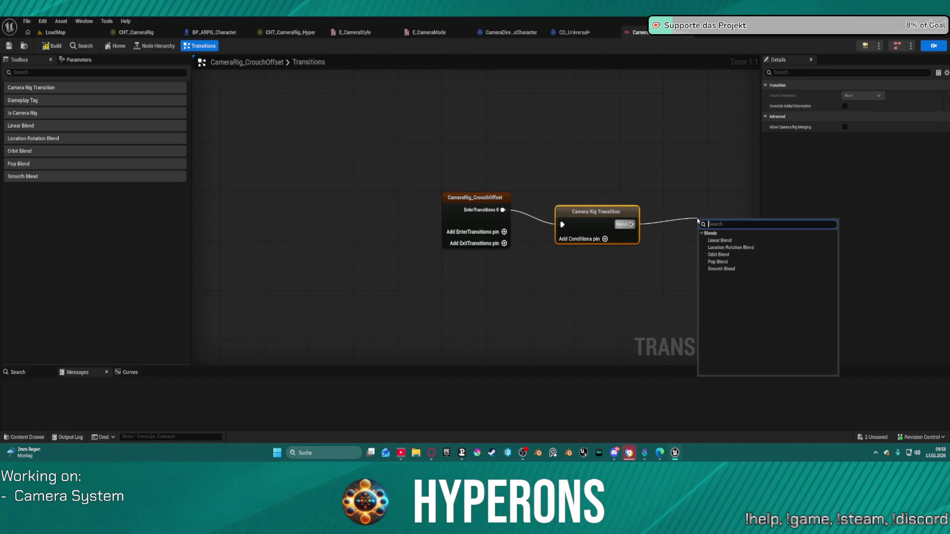
click(722, 268)
drag(621, 185, 562, 144)
Step: Duplicate the transition and Smooth Blend pair onto a second enter slot, then return to LoadMap
mouse_move(495, 132)
mouse_down()
mouse_move(658, 250)
mouse_move(648, 237)
mouse_up()
key(ctrl+c)
key(ctrl+v)
drag(555, 249, 532, 230)
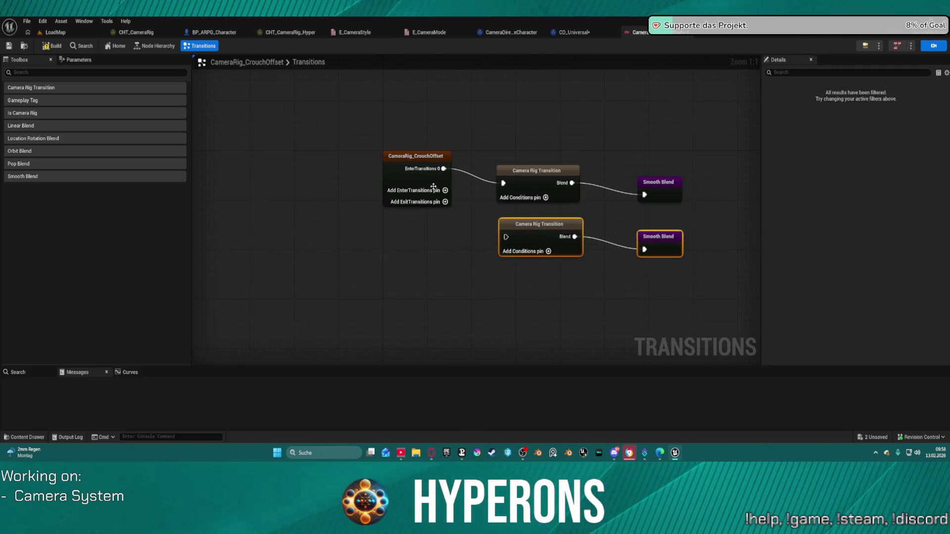
click(445, 191)
drag(443, 181, 506, 237)
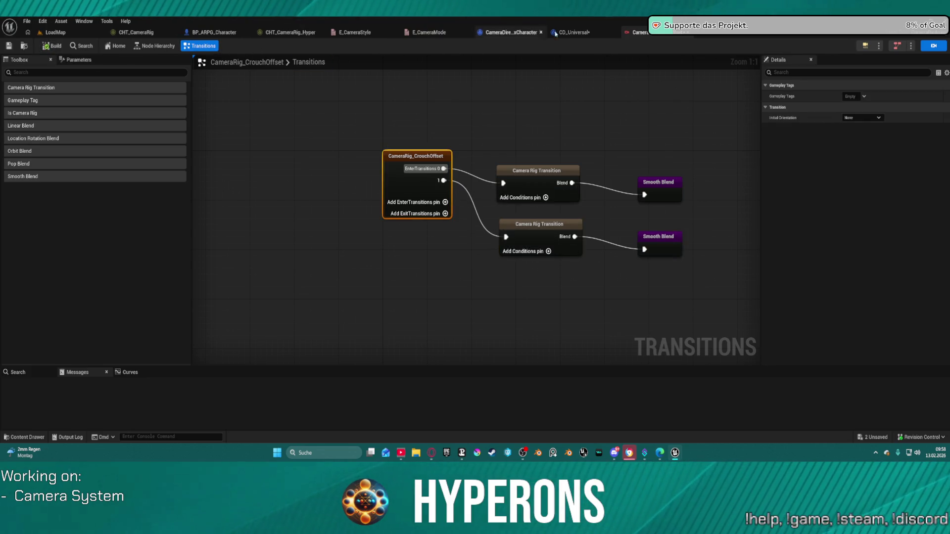
click(573, 32)
click(27, 32)
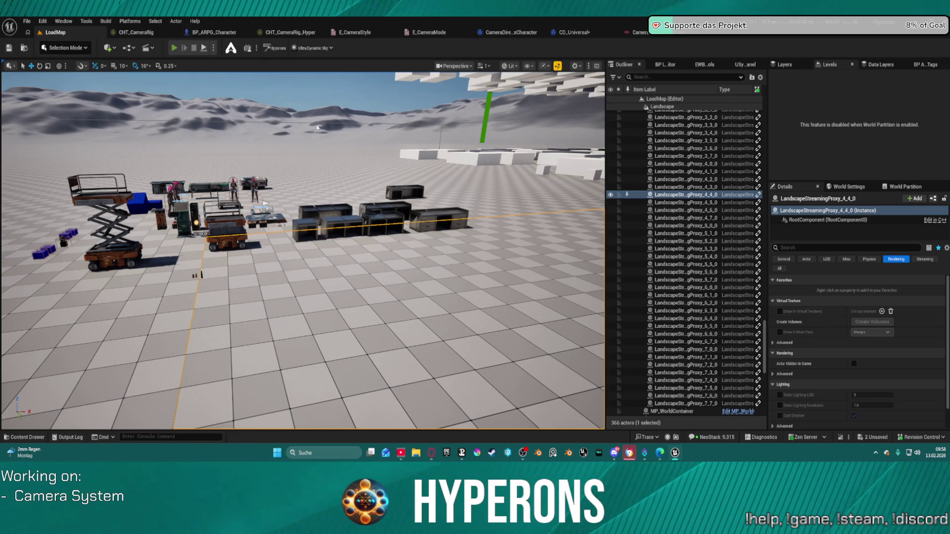
Step: Play LoadMap, toggling aim and walking the character between the box rows while crouching and standing
click(175, 48)
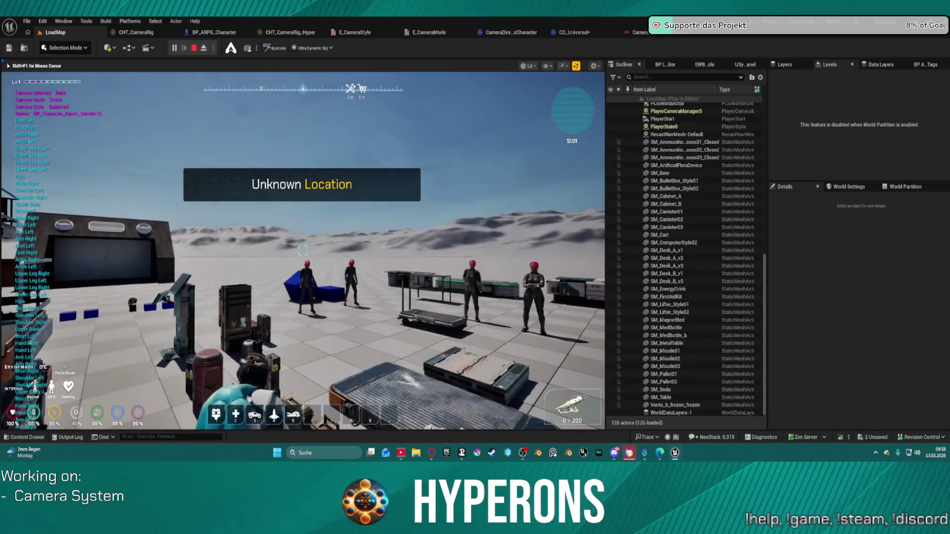
right_click(303, 251)
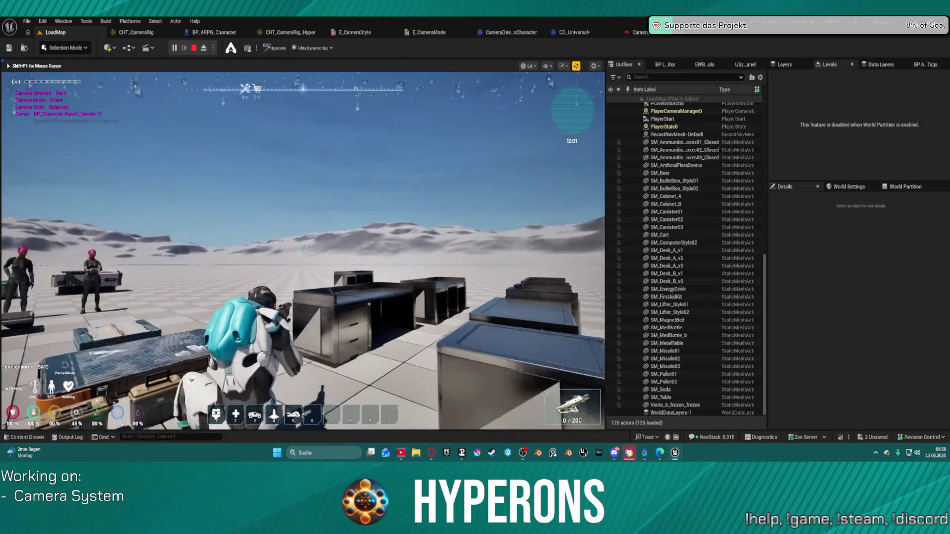
right_click(303, 251)
key(w)
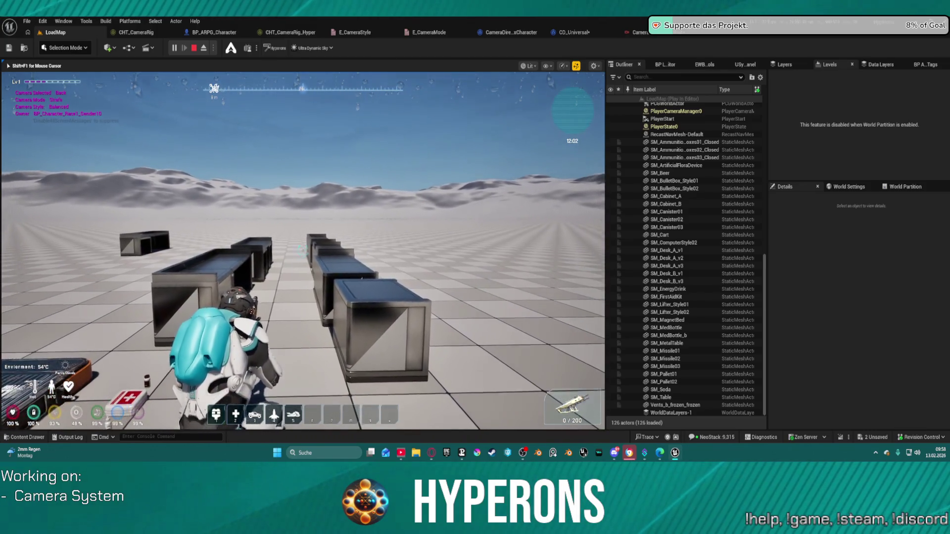
key(w)
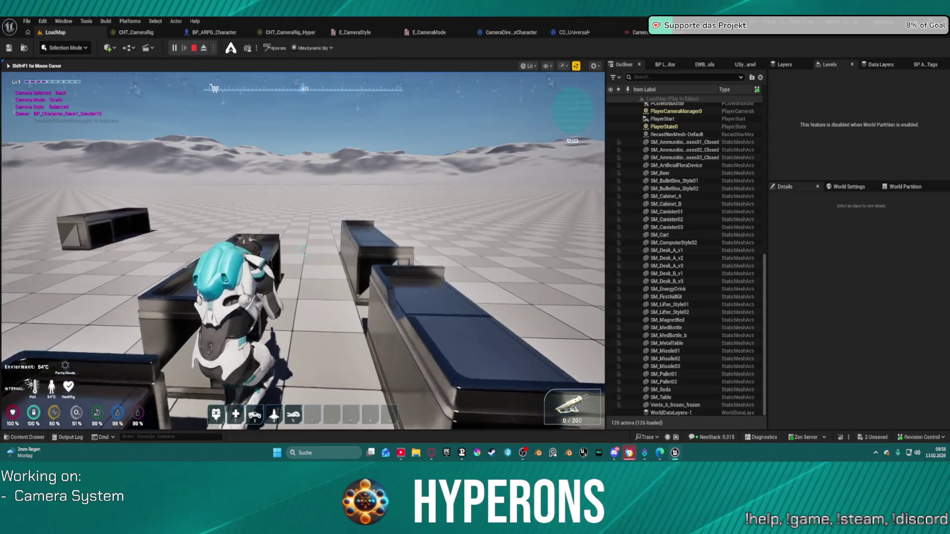
key(w)
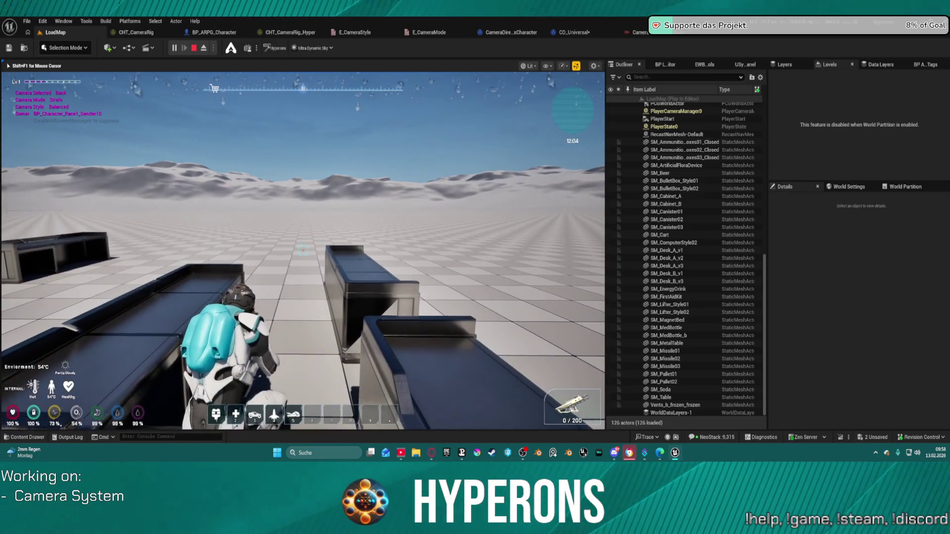
key(w)
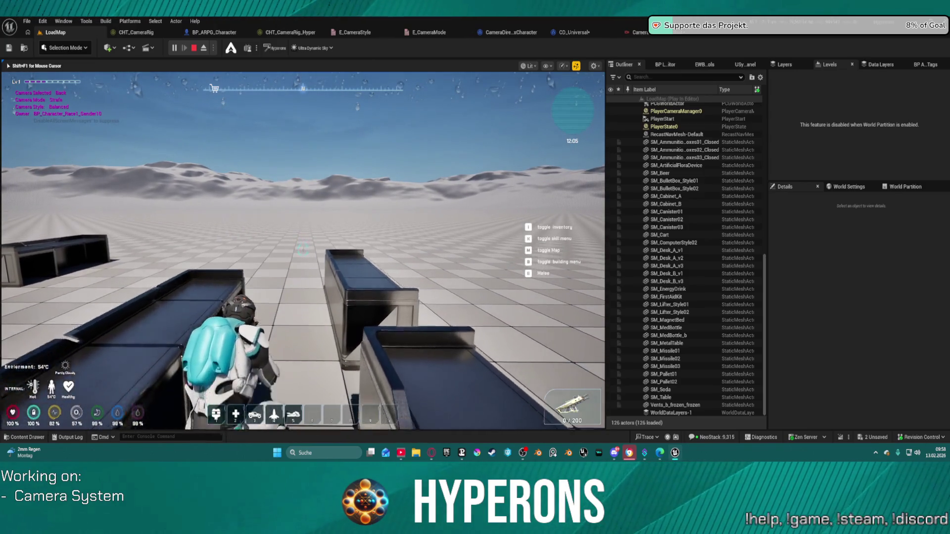
key(Escape)
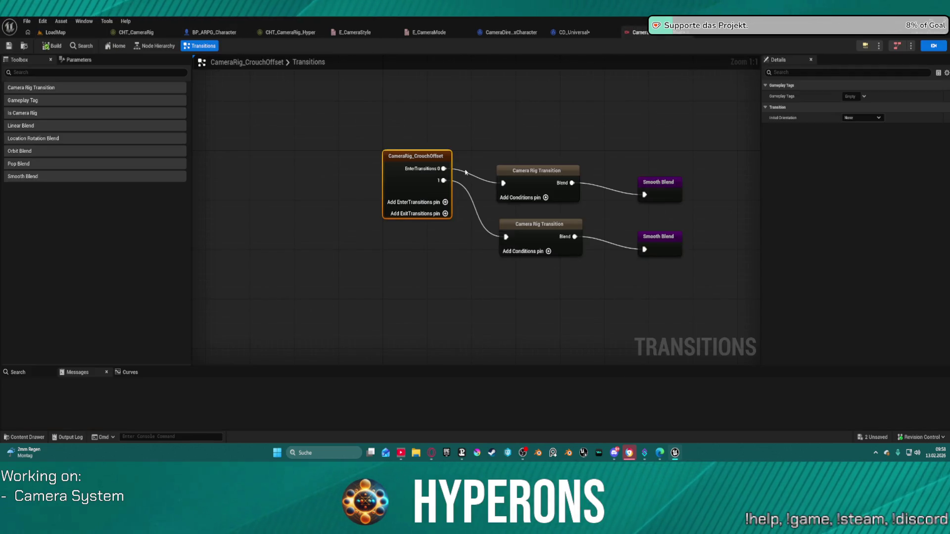
Step: Remove the extra item pins so the CrouchOffset node keeps a single enter transition
click(465, 172)
click(457, 185)
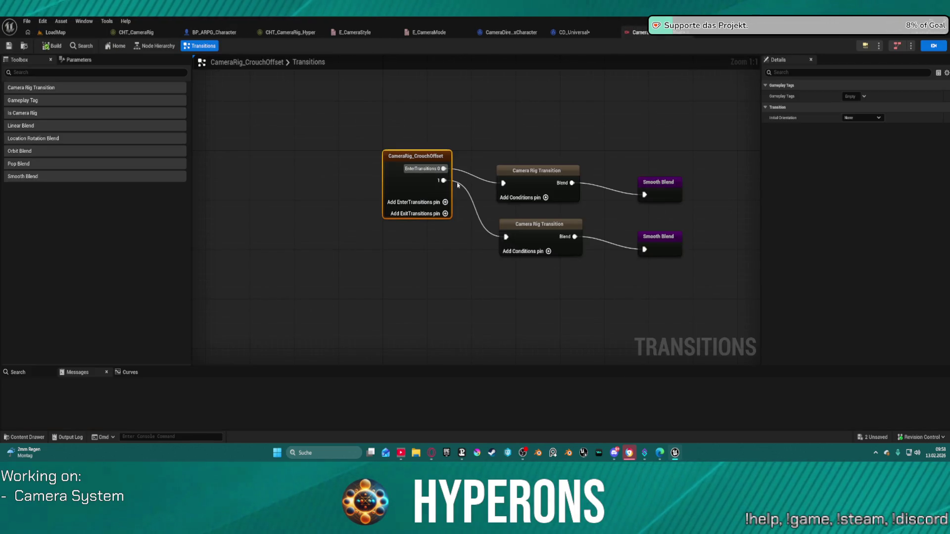
click(446, 202)
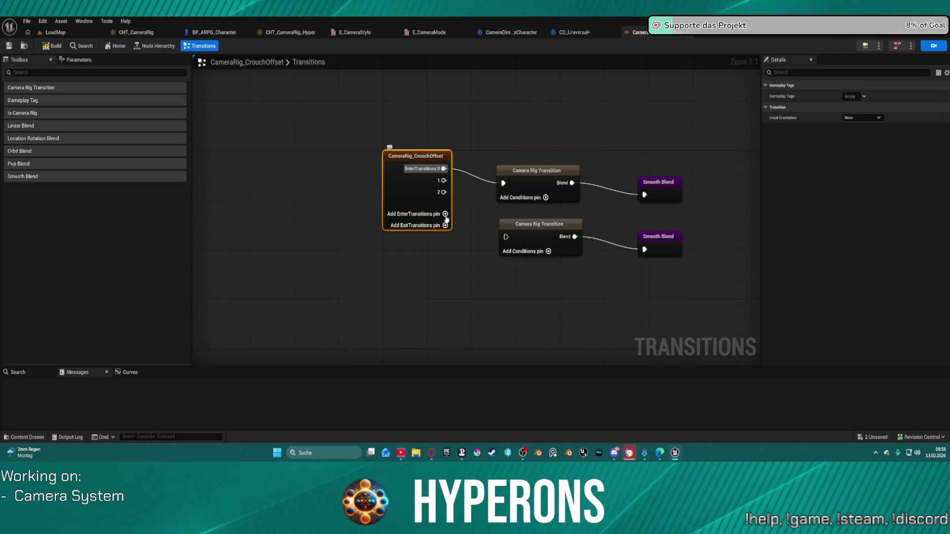
right_click(444, 187)
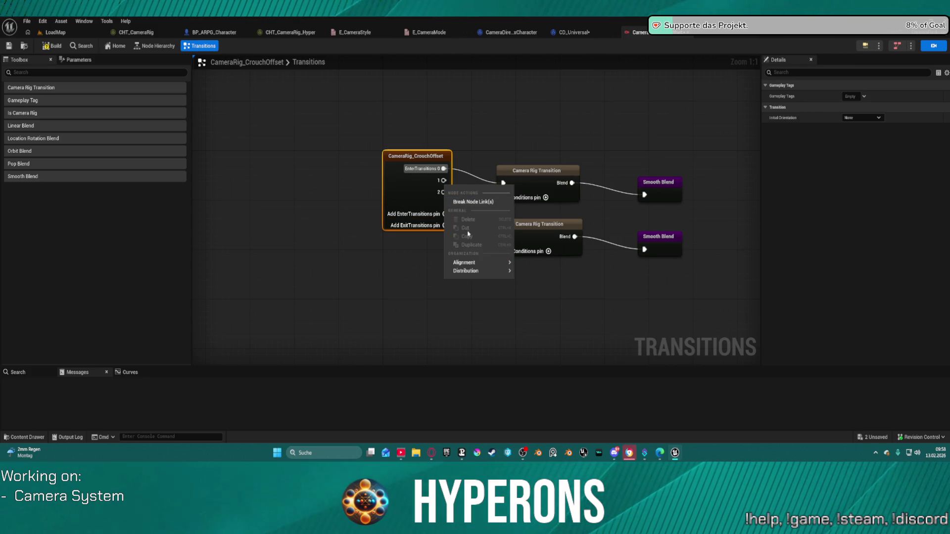
mouse_move(473, 264)
right_click(438, 180)
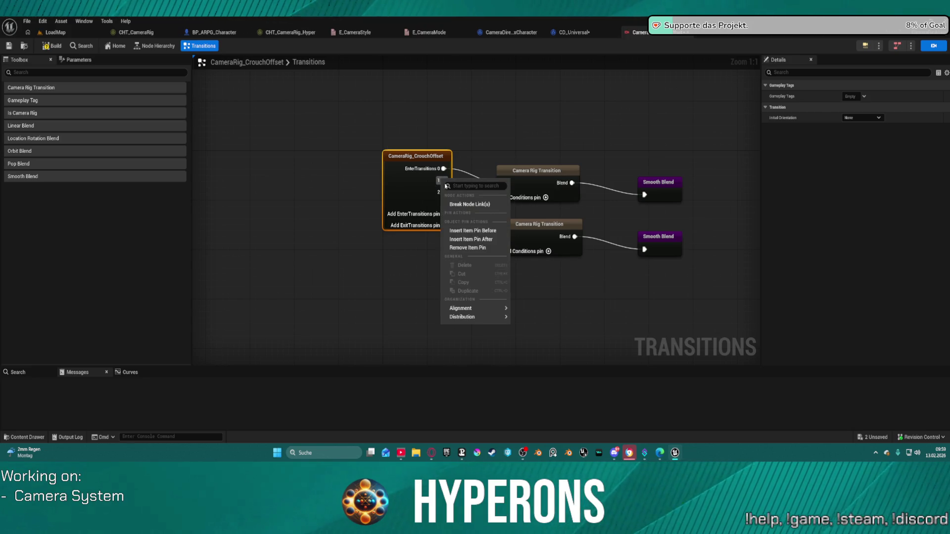
mouse_move(463, 317)
click(467, 247)
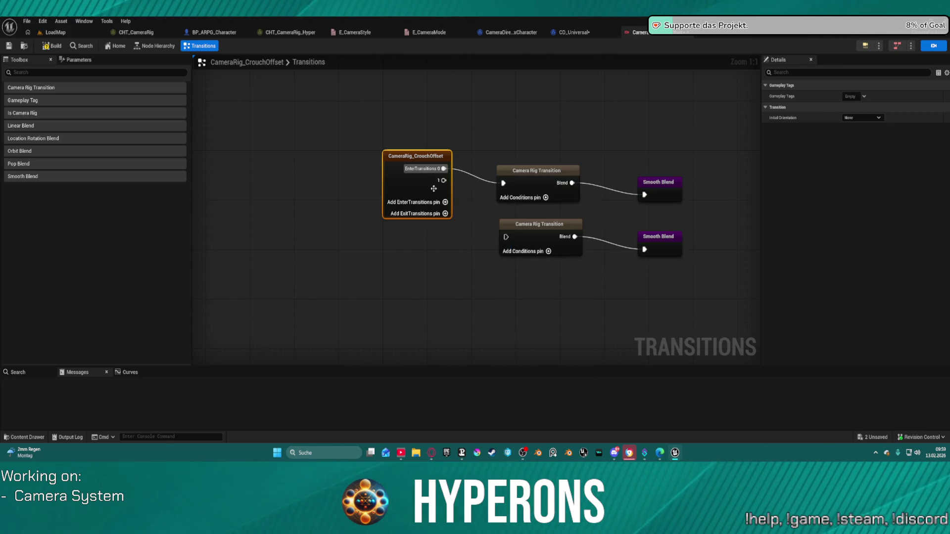
right_click(442, 183)
click(468, 249)
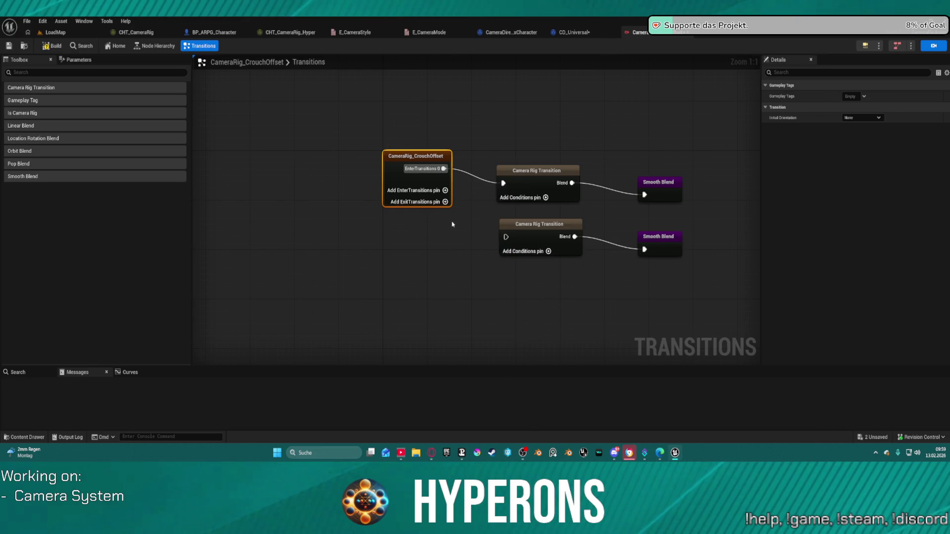
Step: Wire ExitTransitions 0 to the second transition, clear the old wires, and return to LoadMap
drag(444, 188, 506, 237)
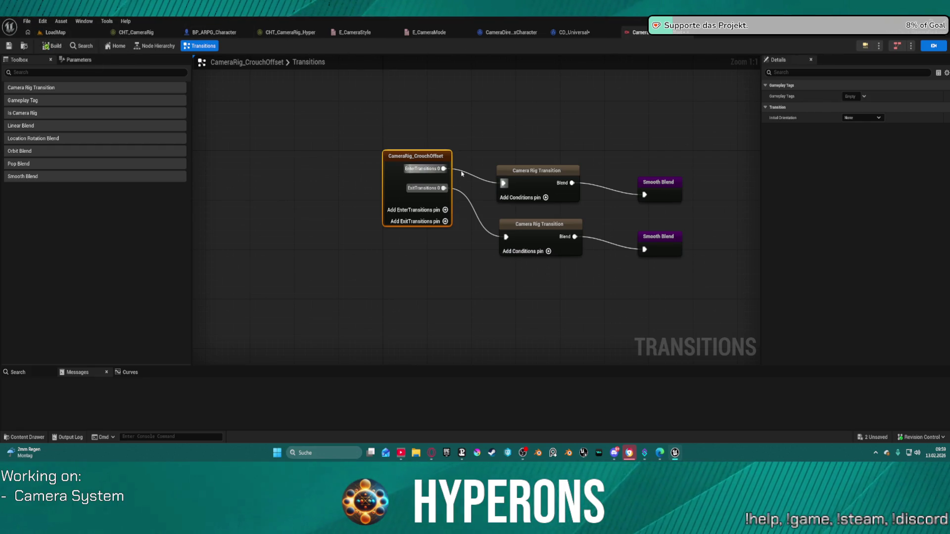
alt+click(462, 178)
alt+click(463, 196)
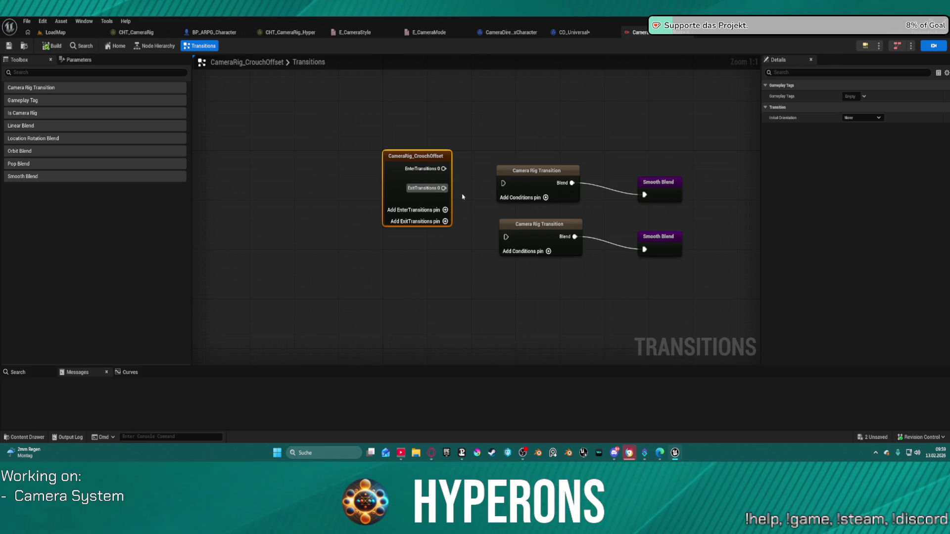
click(78, 33)
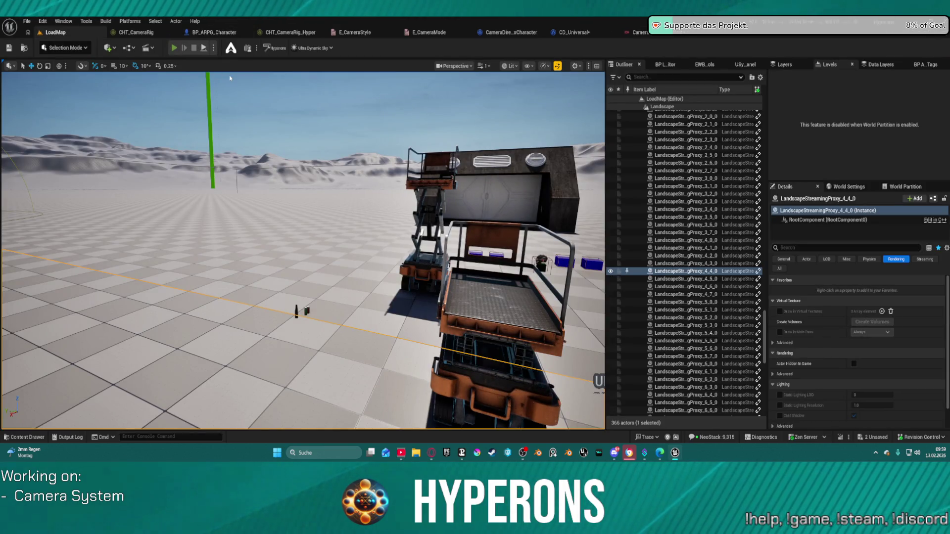
Step: Run a brief play-test, then link ExitTransitions 0 to the lower Camera Rig Transition
key(alt+p)
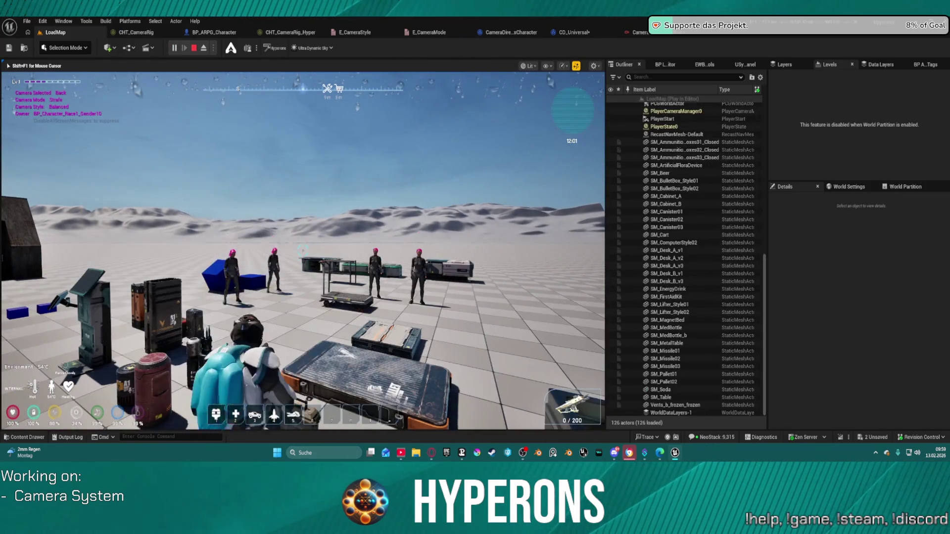
key(Escape)
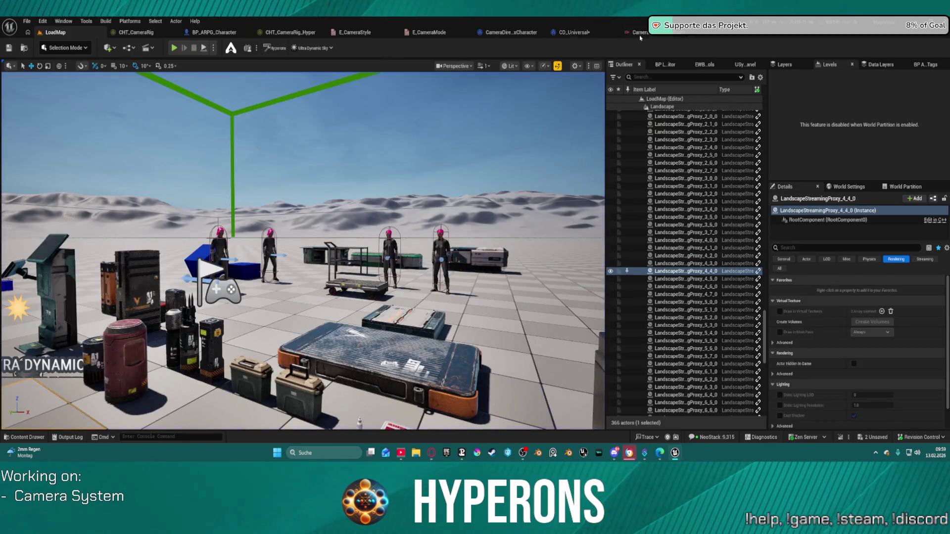
click(640, 35)
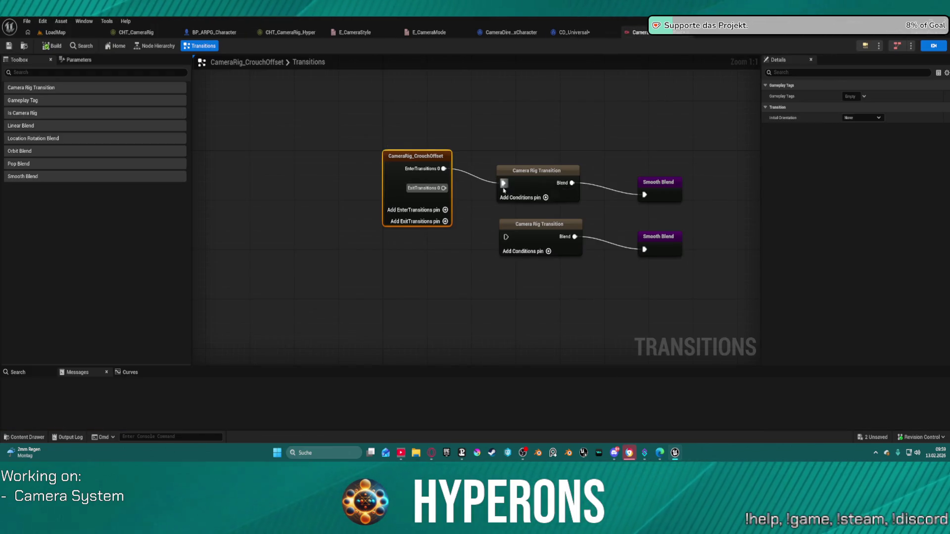
click(506, 237)
mouse_move(505, 237)
mouse_down()
mouse_move(448, 203)
mouse_move(443, 188)
mouse_up()
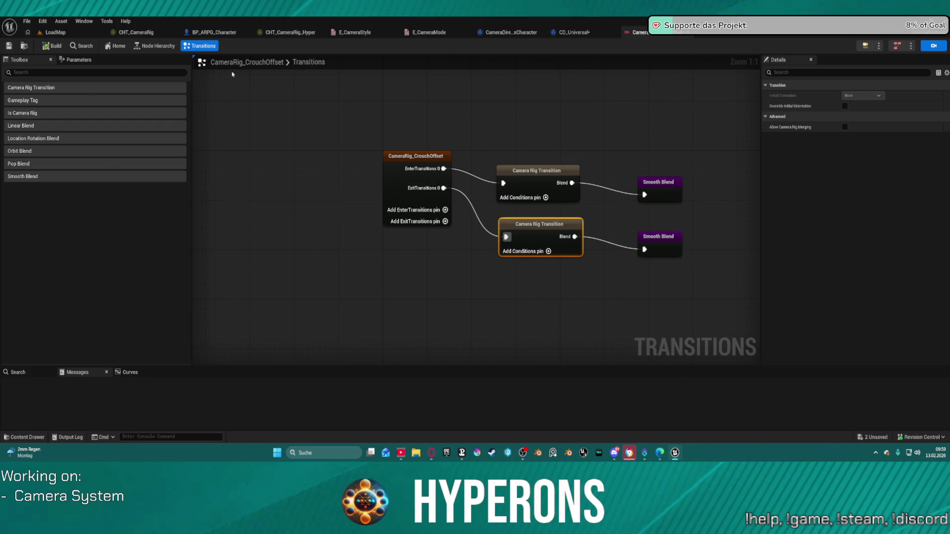
click(67, 32)
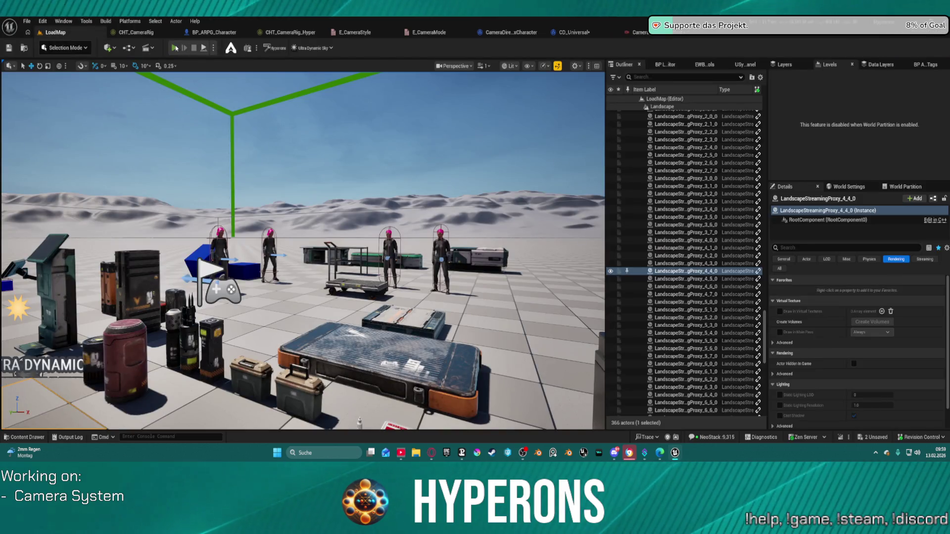
Step: Play-test LoadMap again, running, sliding and changing stance near the crates
key(alt+p)
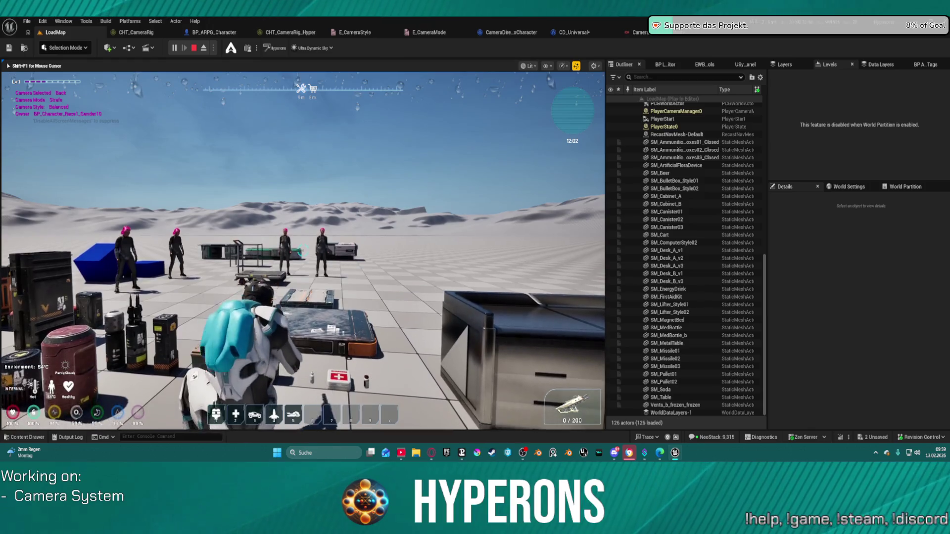
key(w)
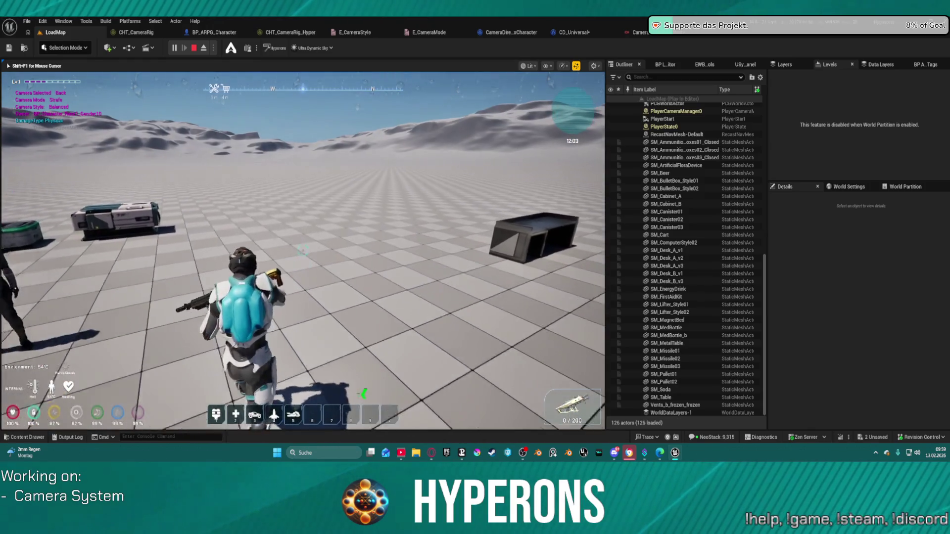
key(w)
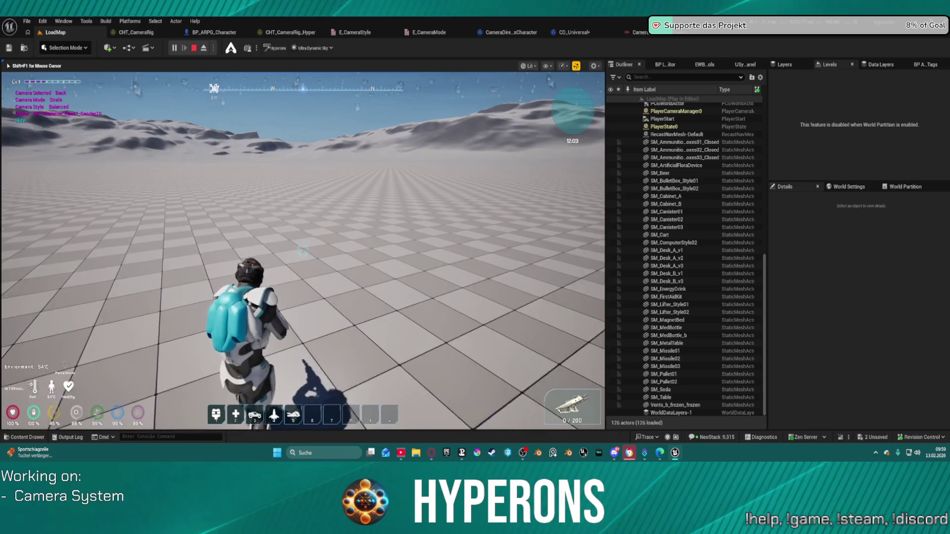
key(w)
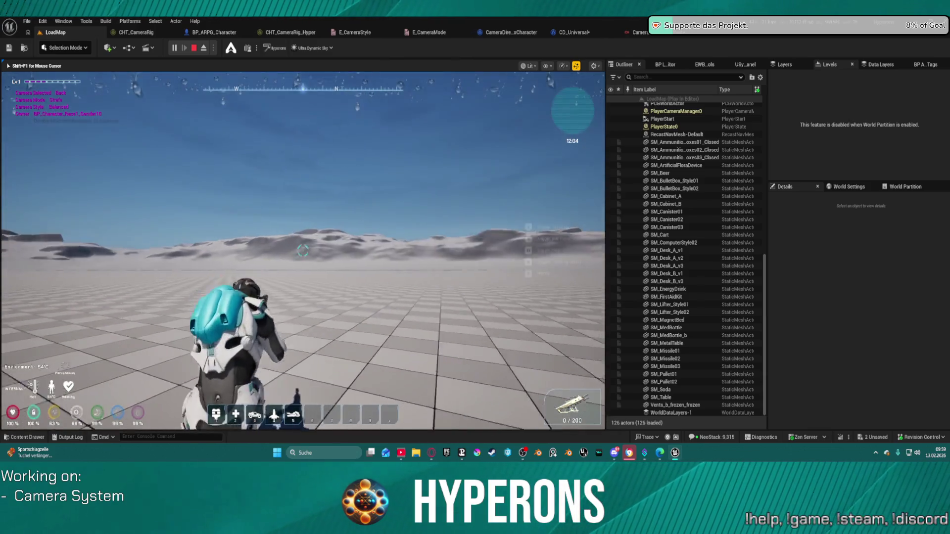
key(w)
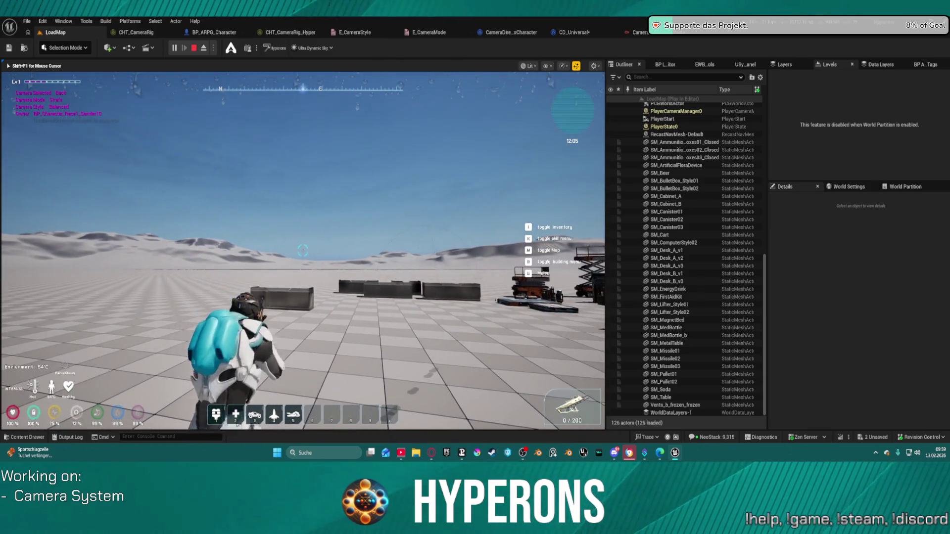
key(shift+F1)
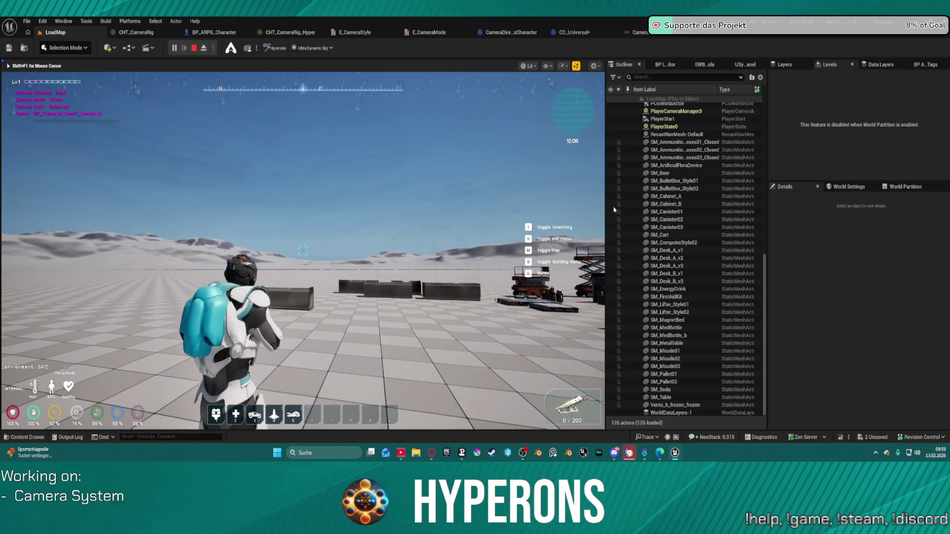
key(Escape)
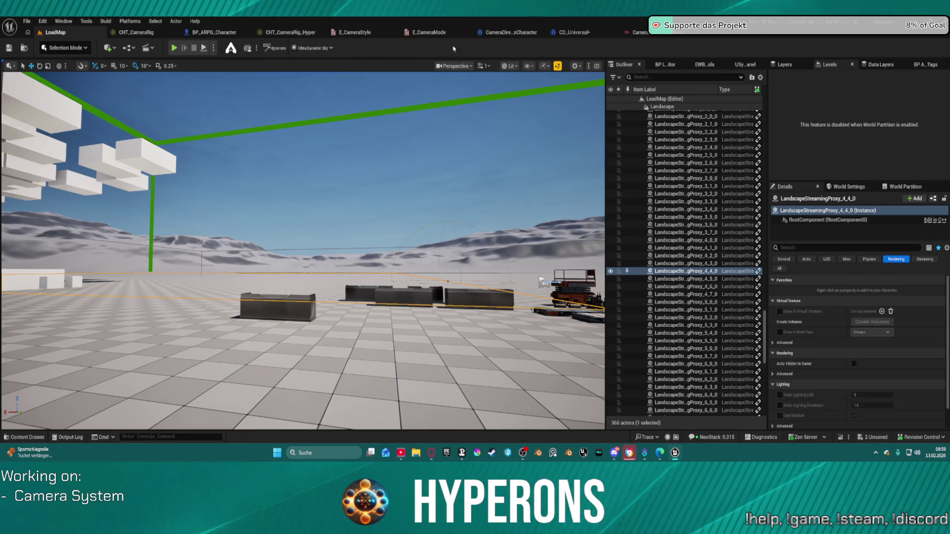
click(658, 35)
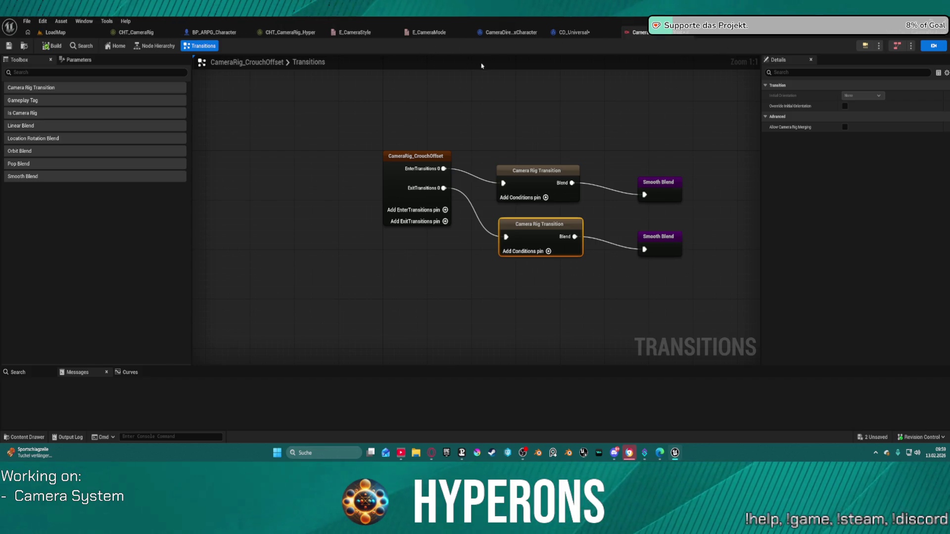
Step: Auto-arrange the CrouchOffset transition nodes, close that graph, compile CD_Universal, and view CHT_CameraRig_Hyper
click(421, 168)
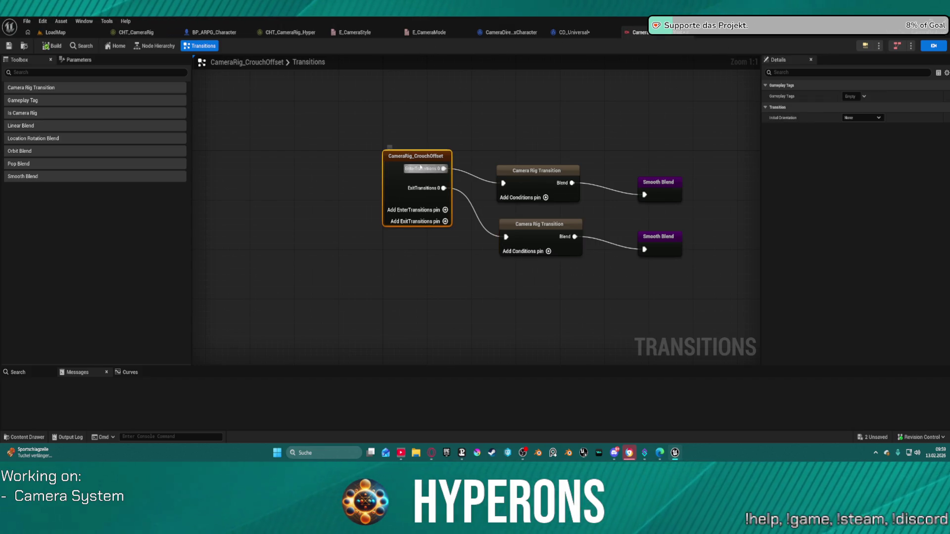
key(f)
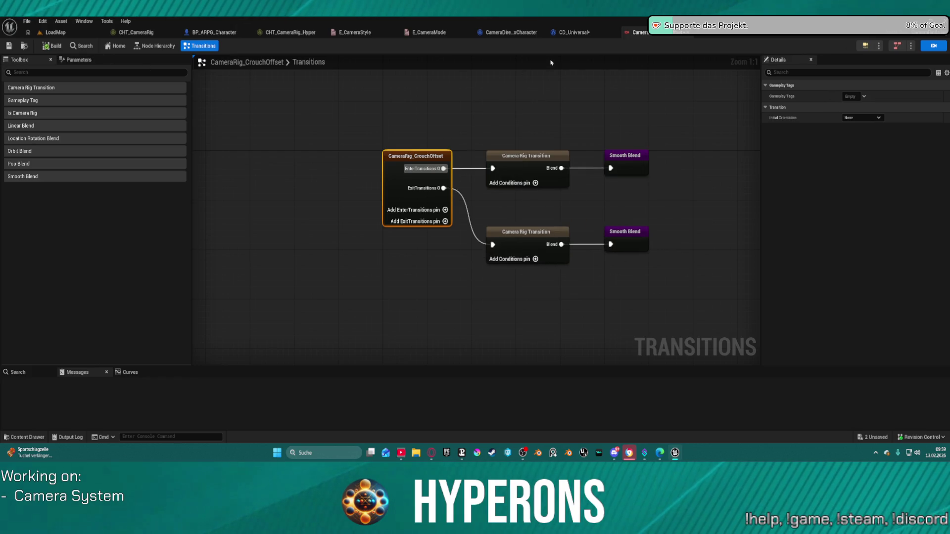
middle_click(664, 36)
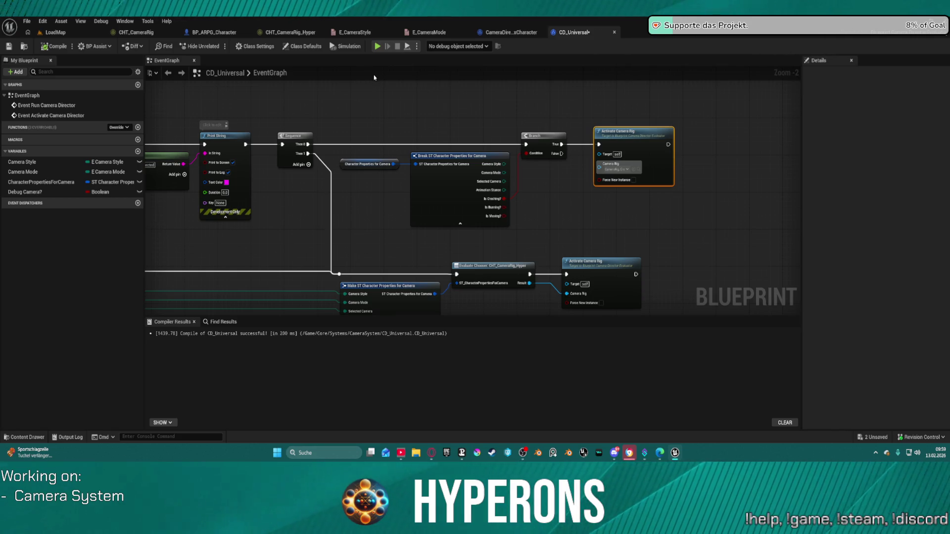
key(ctrl+space)
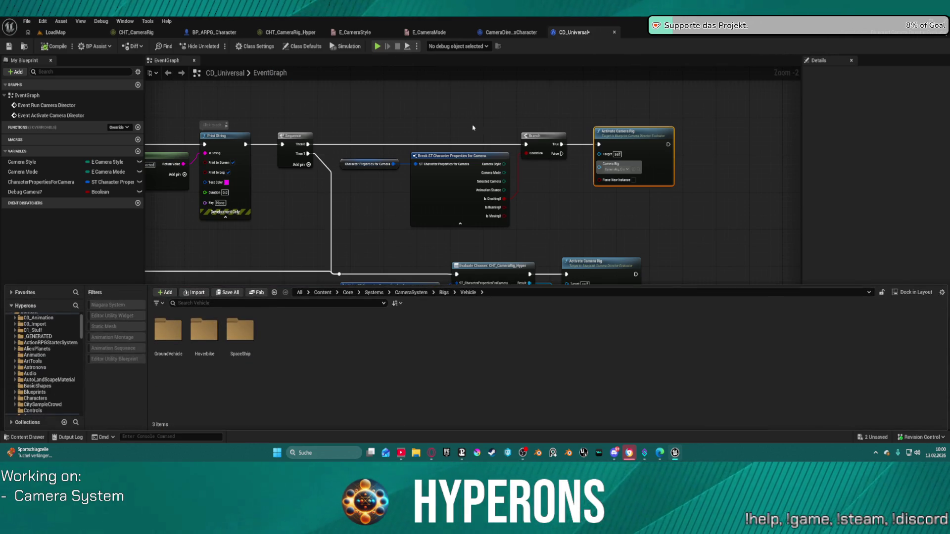
key(F7)
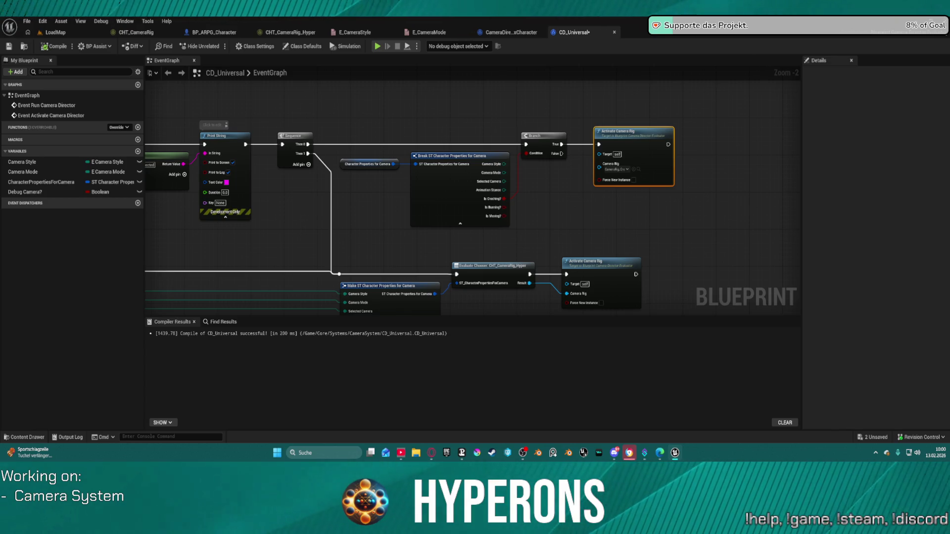
click(291, 33)
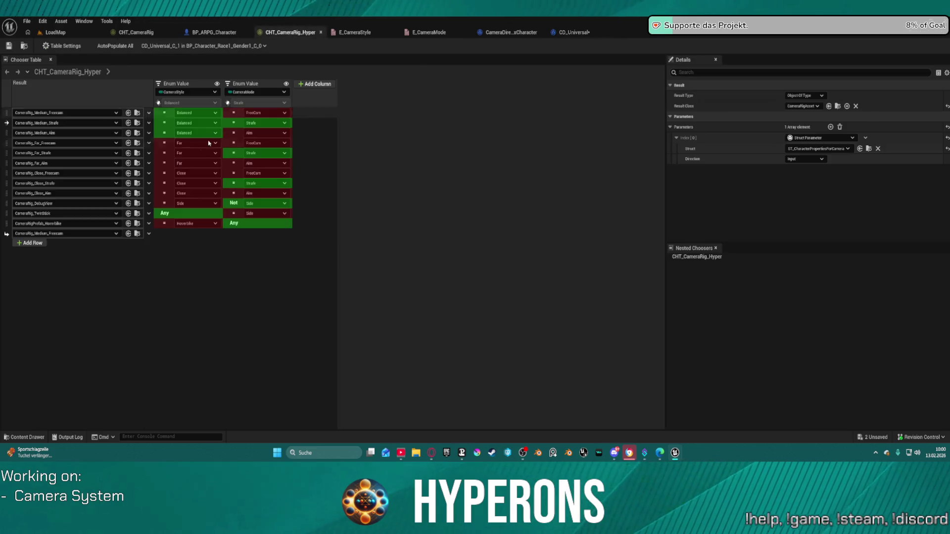
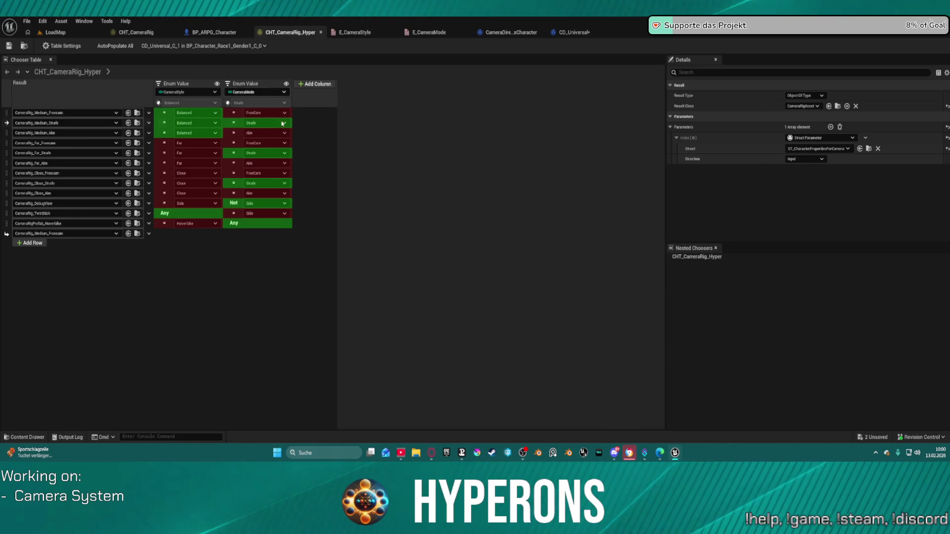
Step: Play LoadMap, scrolling between Close, Balanced and Far camera styles, then stop with Esc
click(43, 38)
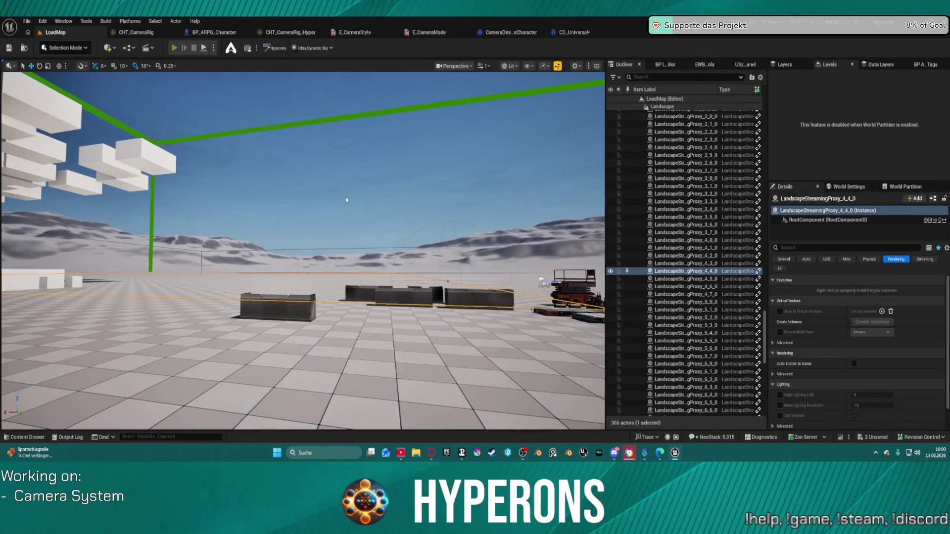
key(alt+p)
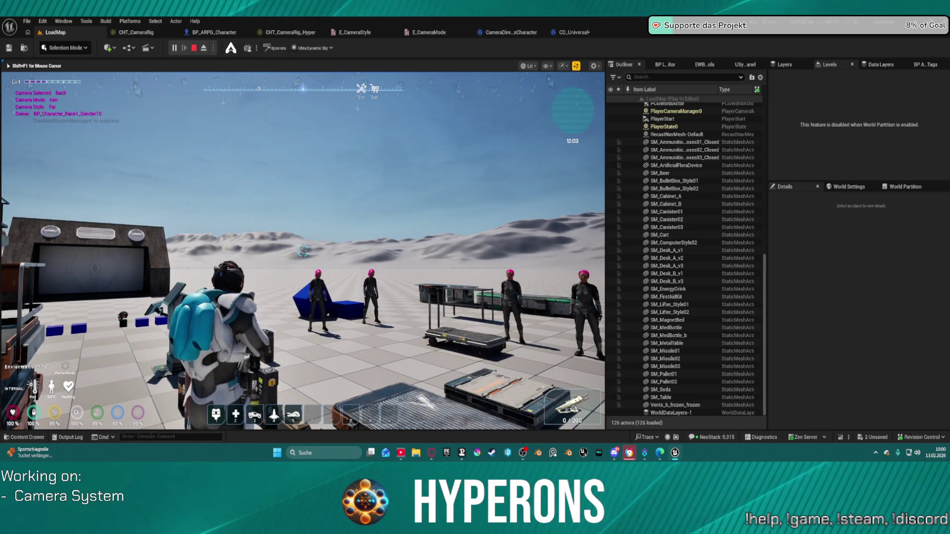
scroll(303, 251, up, 1)
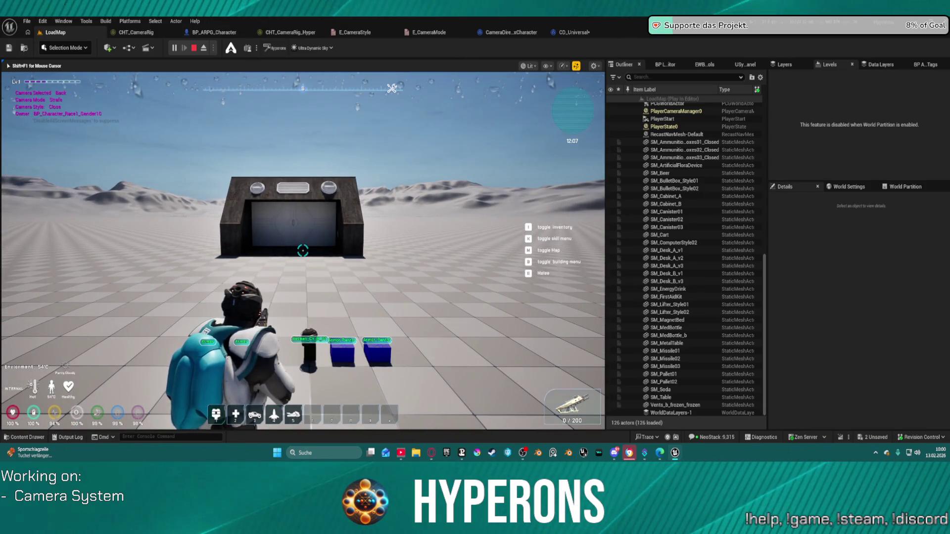
scroll(303, 251, down, 1)
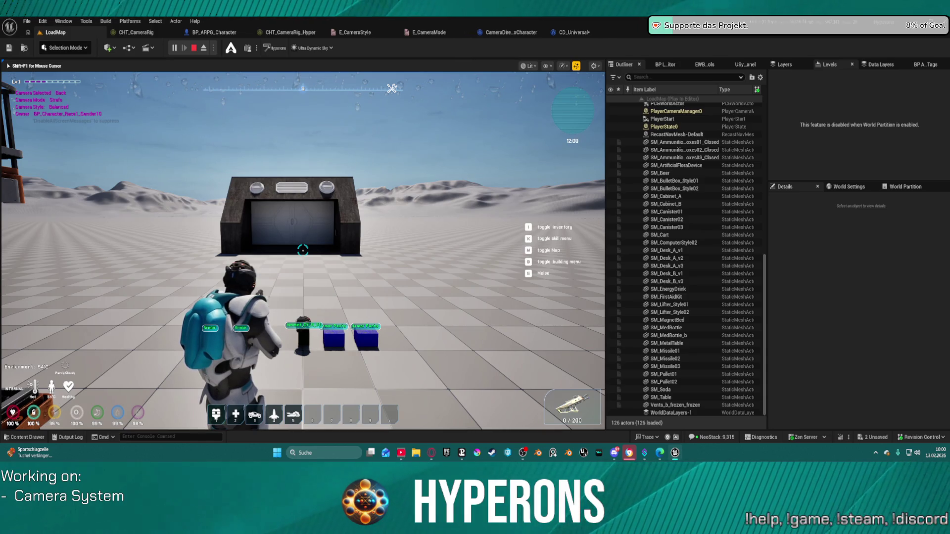
scroll(303, 250, down, 1)
scroll(303, 250, up, 1)
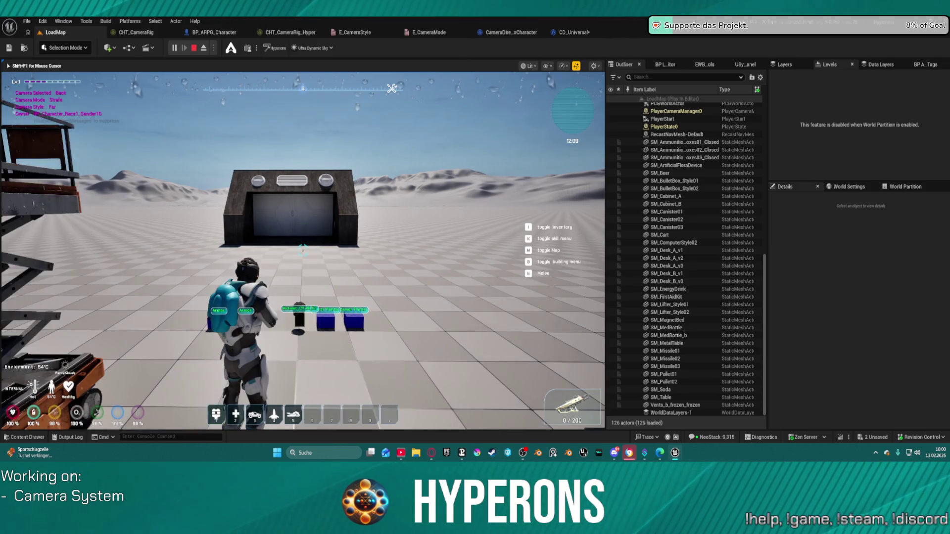
scroll(303, 251, down, 1)
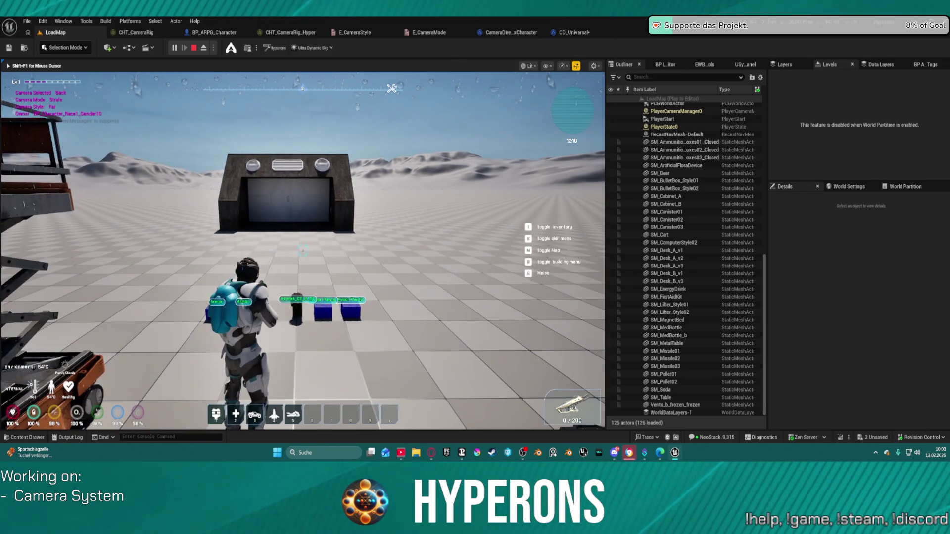
key(Escape)
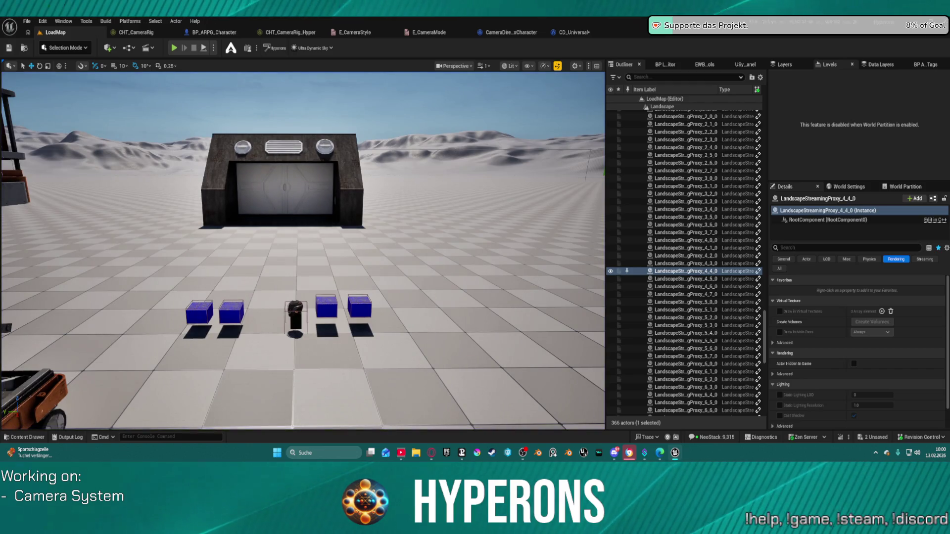
Step: Open CD_Universal and pan across its Print String, branch, Enum to String and chooser nodes
key(ctrl+space)
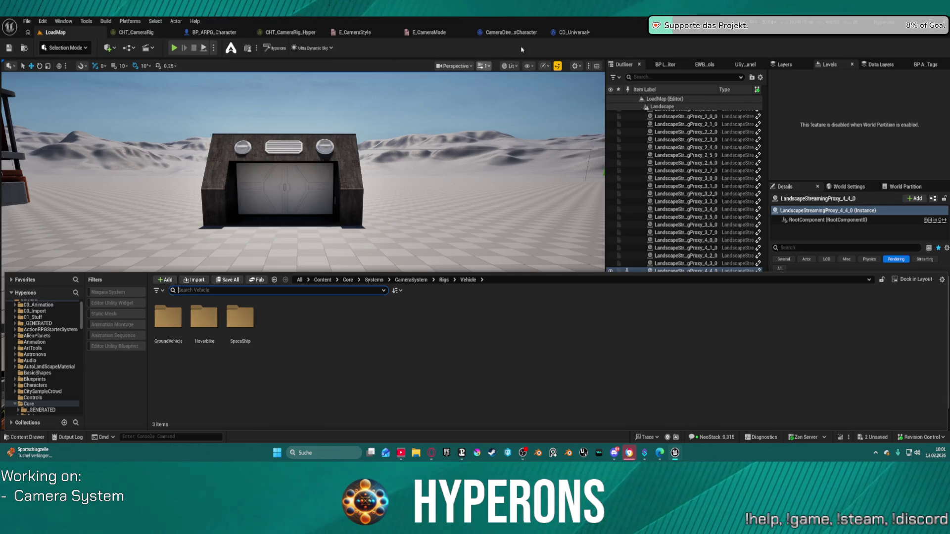
click(574, 33)
drag(327, 108, 689, 121)
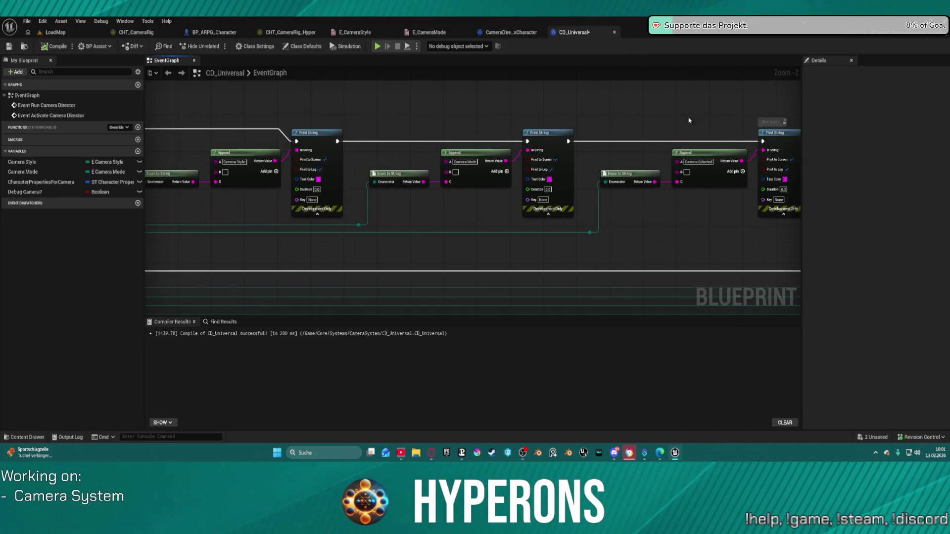
drag(589, 173, 931, 150)
drag(470, 198, 516, 191)
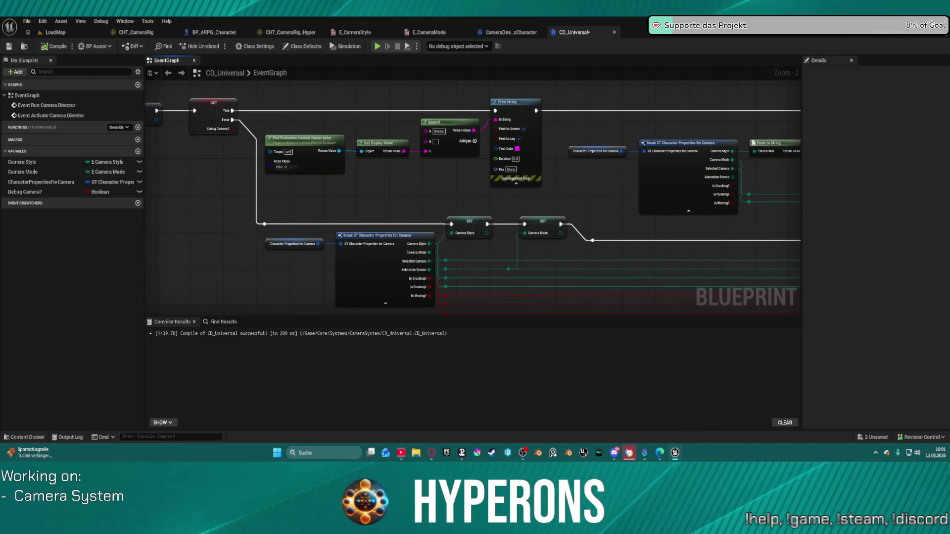
mouse_move(720, 133)
mouse_down()
mouse_move(695, 148)
mouse_move(331, 146)
mouse_up()
mouse_move(757, 243)
mouse_down()
mouse_move(519, 237)
mouse_move(464, 275)
mouse_move(406, 246)
mouse_move(250, 246)
mouse_up()
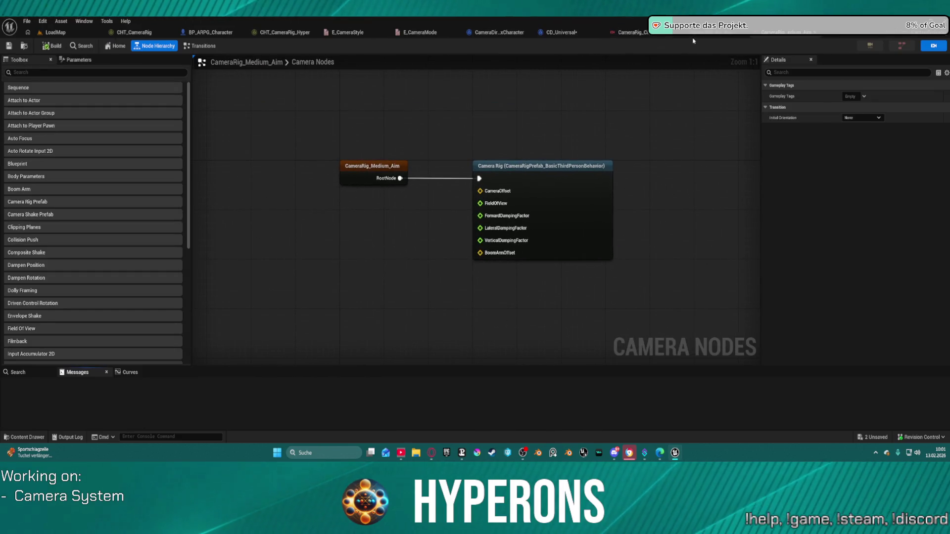
Step: Give CameraRig_Medium_Aim an exit transition by duplicating the Camera Rig Transition and Smooth Blend
click(203, 46)
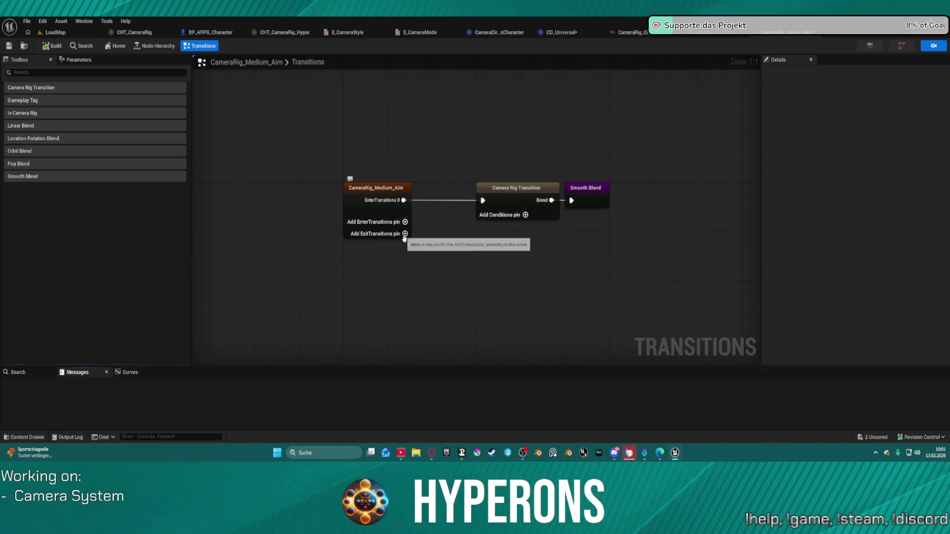
click(404, 234)
drag(476, 162, 643, 232)
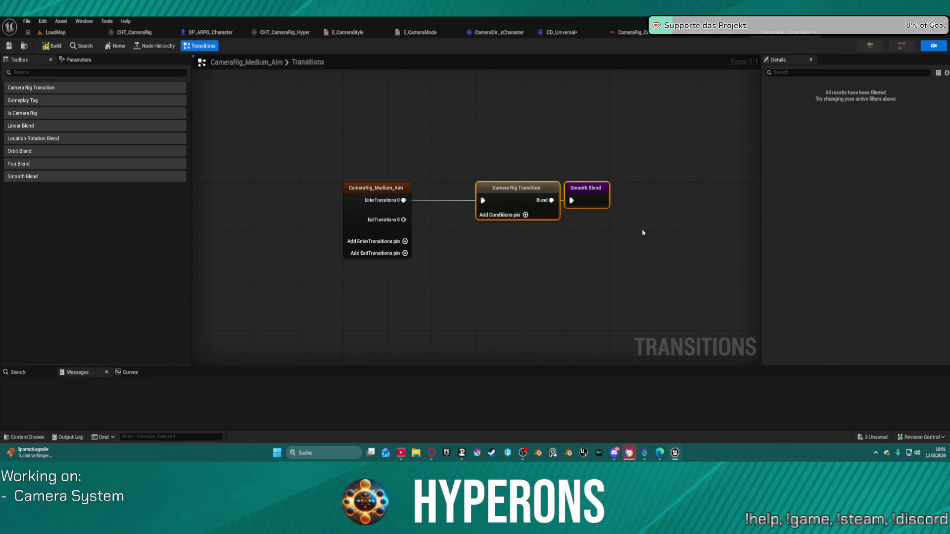
key(ctrl+d)
drag(403, 220, 477, 256)
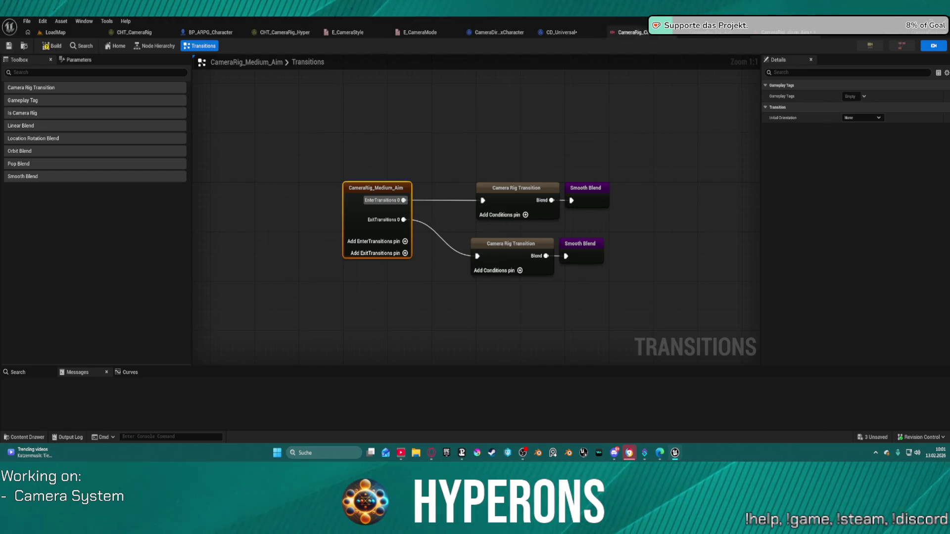
Step: Add the same exit transition with Smooth Blend to CameraRig_Far_Aim from ExitTransitions 0
click(708, 34)
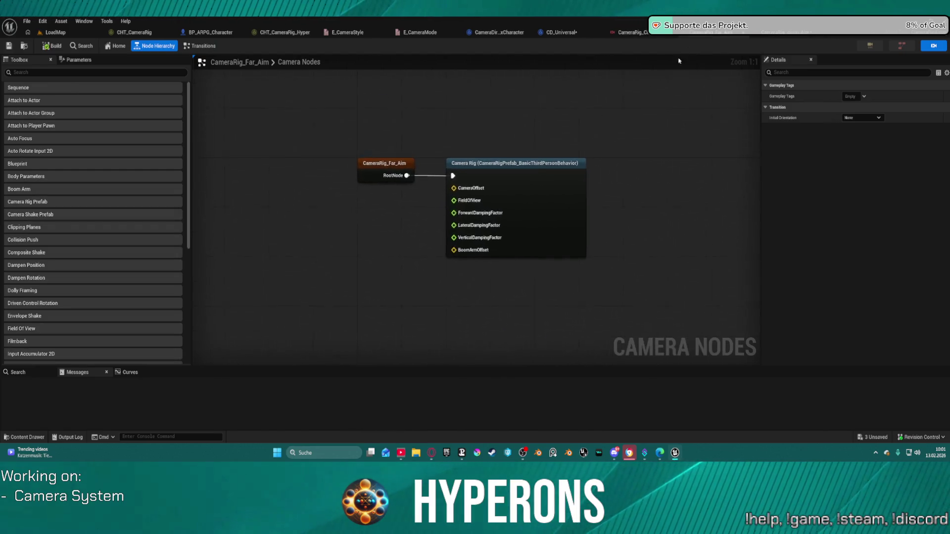
click(210, 48)
mouse_move(483, 220)
mouse_down()
mouse_move(325, 200)
mouse_move(437, 207)
mouse_up()
click(557, 192)
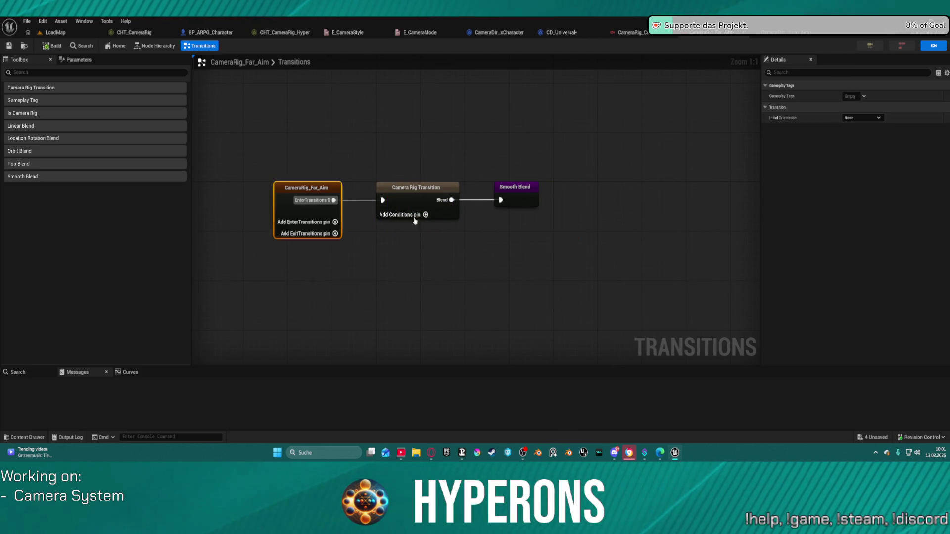
click(336, 233)
key(ctrl+v)
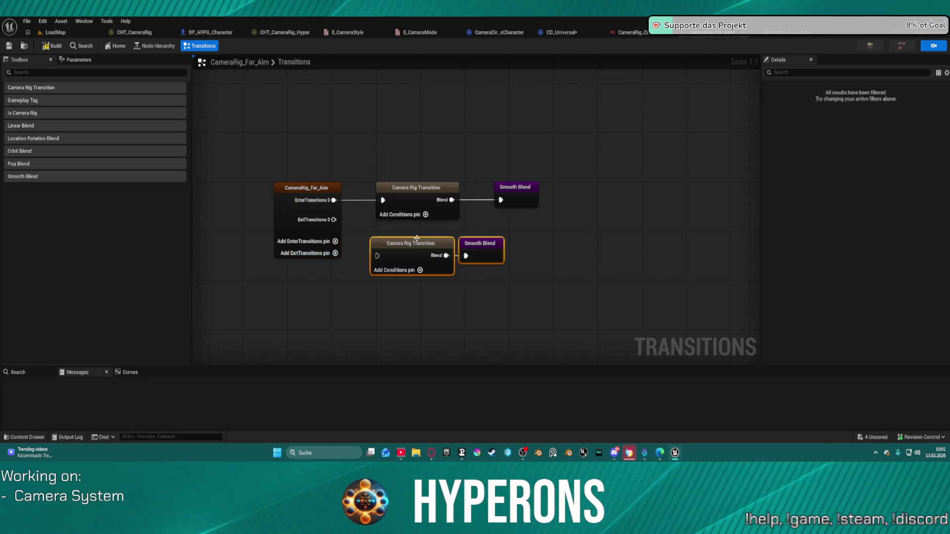
drag(377, 256, 334, 220)
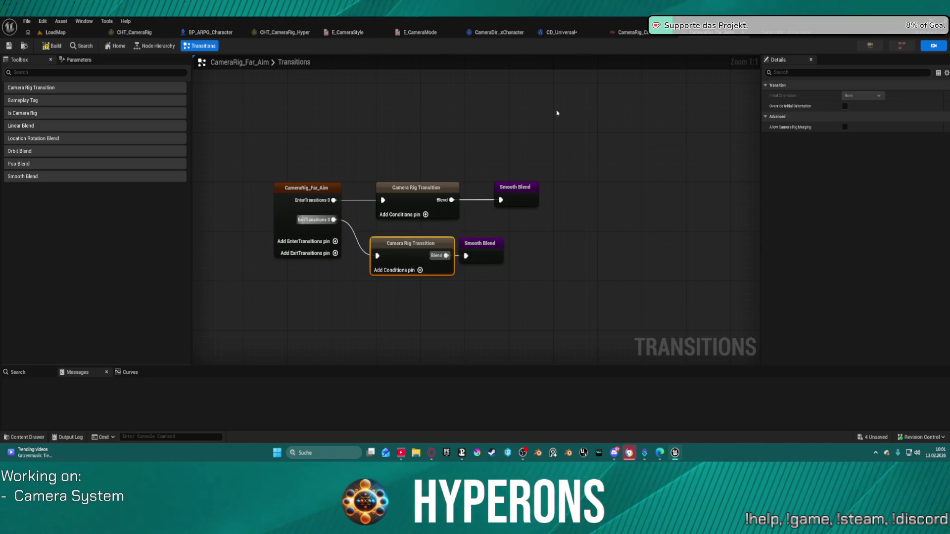
Step: Inspect the Far_Aim transition and Smooth Blend node settings and nudge the top blend node
click(520, 205)
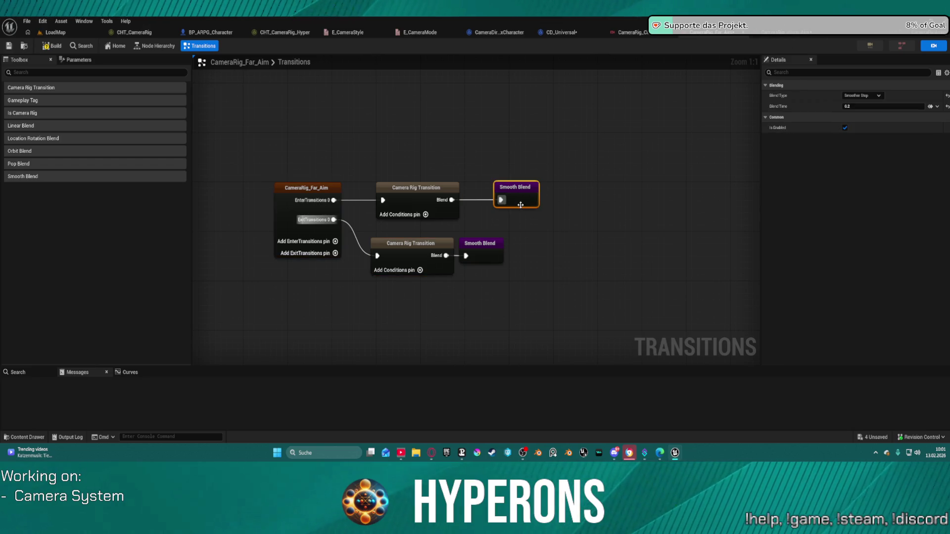
click(482, 256)
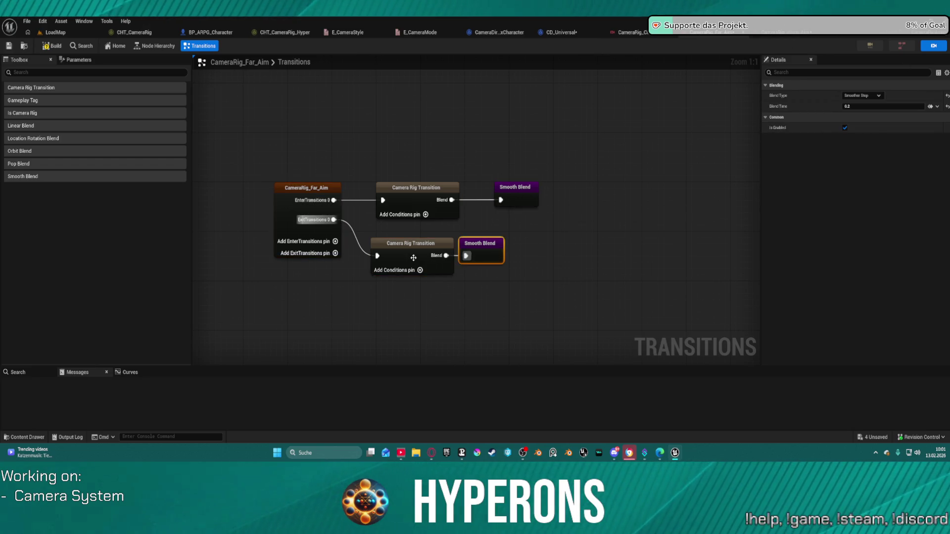
click(413, 257)
click(307, 193)
click(418, 193)
drag(539, 200, 543, 200)
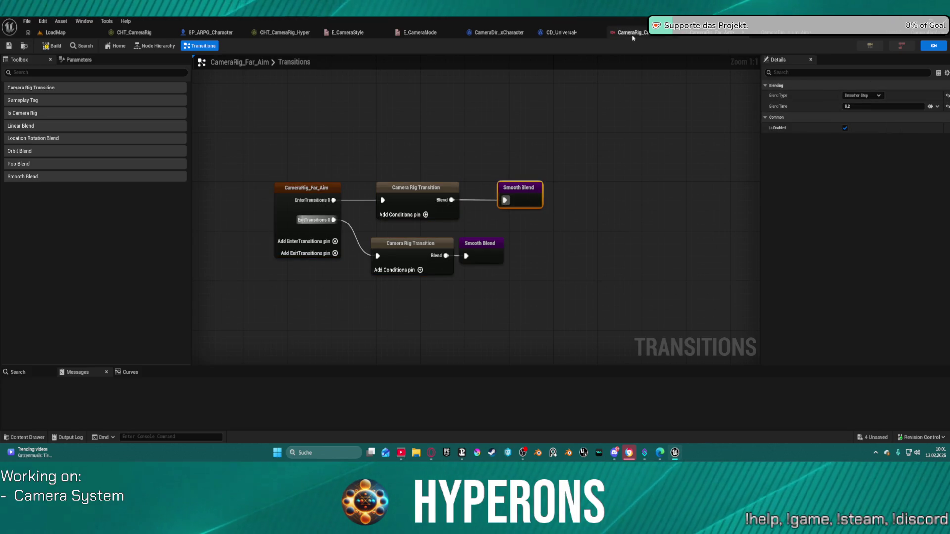
Step: Add an exit Camera Rig Transition with Smooth Blend to CameraRig_Close_Aim
click(653, 35)
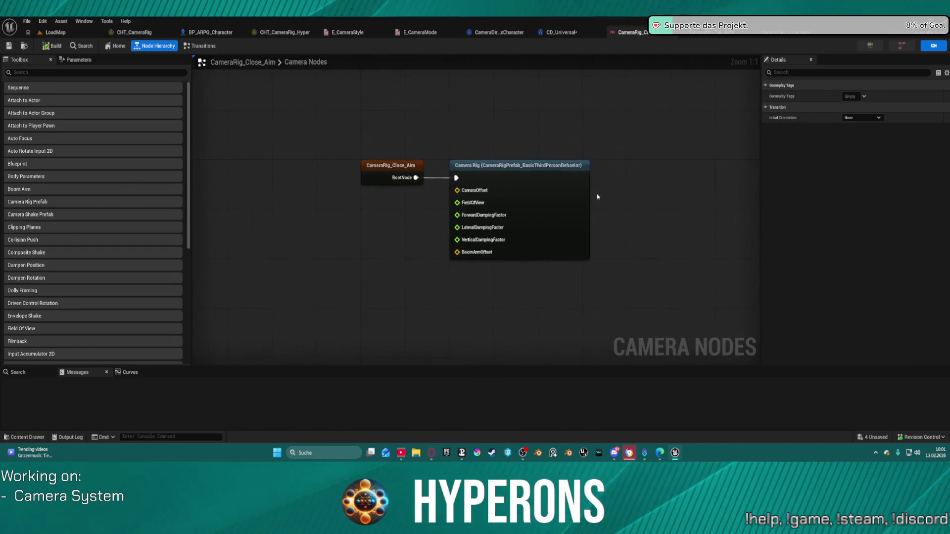
click(210, 49)
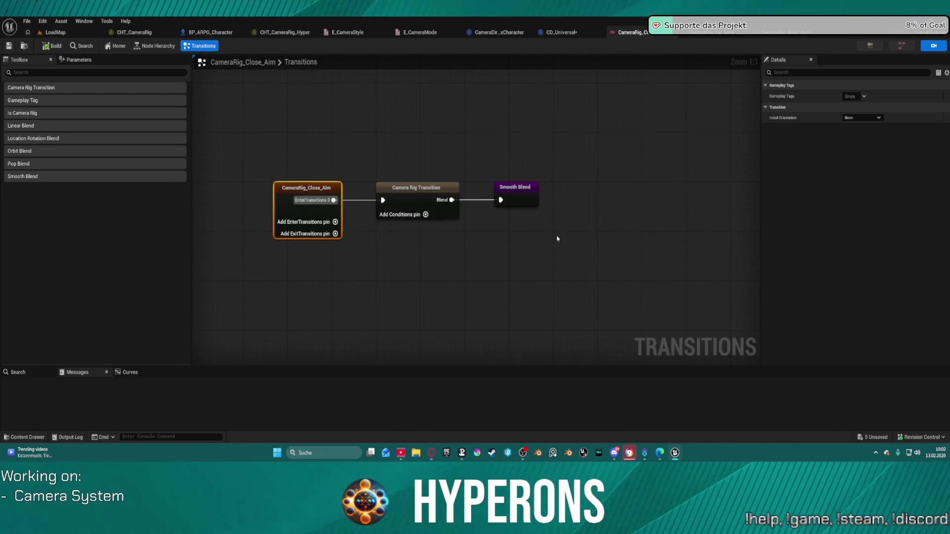
click(336, 234)
click(420, 261)
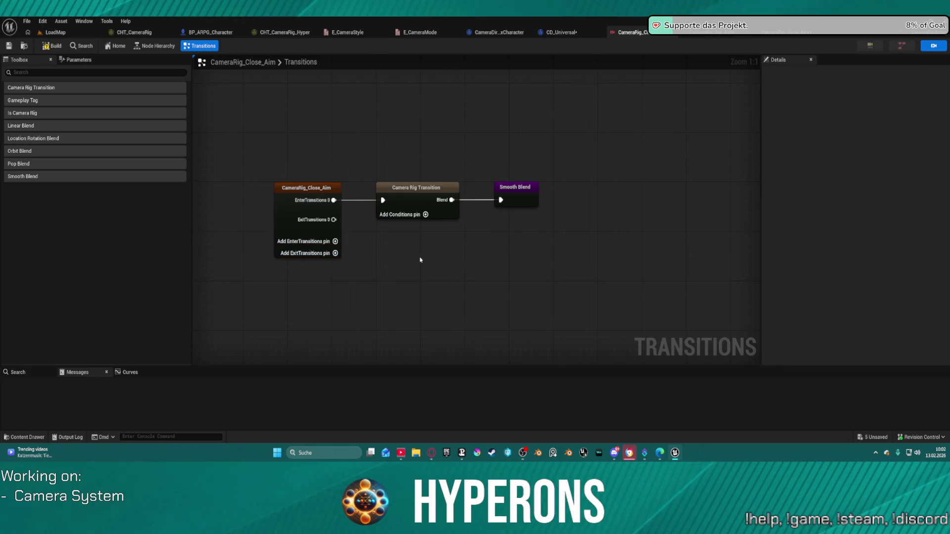
key(ctrl+v)
drag(378, 274, 334, 220)
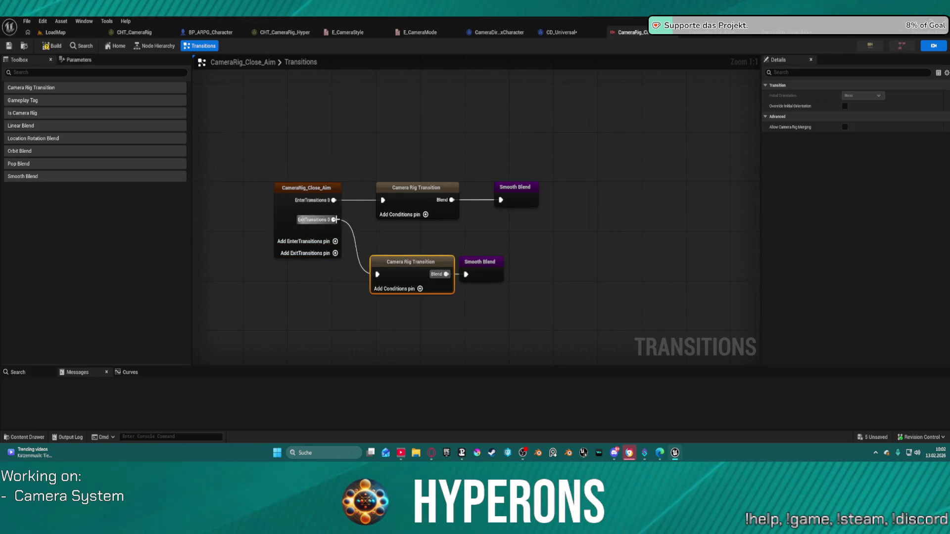
Step: Recheck the Medium_Aim and Far_Aim rigs, then return to the LoadMap level
click(787, 33)
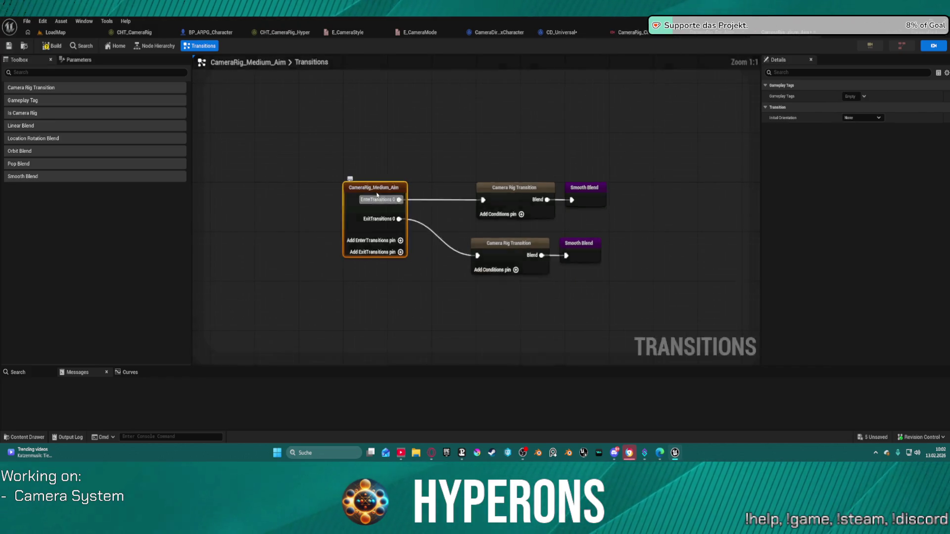
click(723, 32)
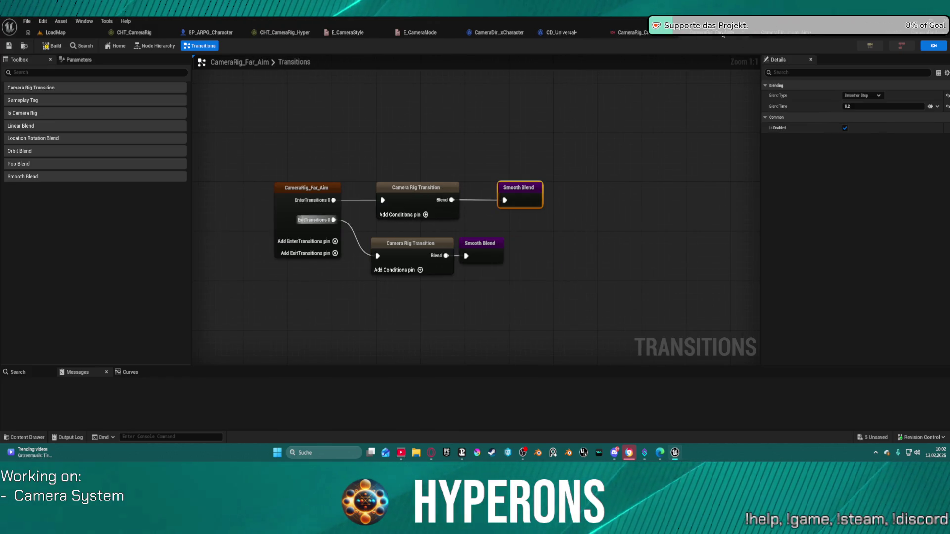
click(303, 190)
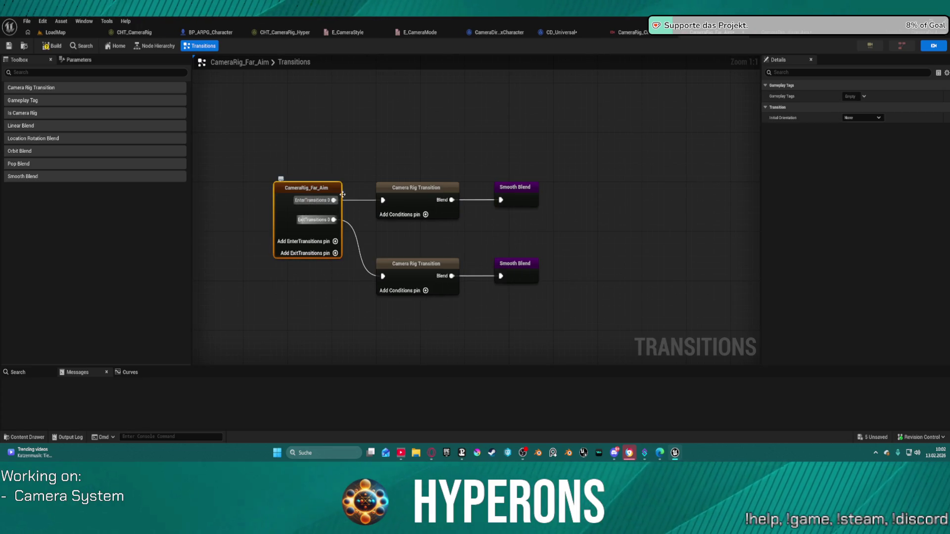
click(59, 33)
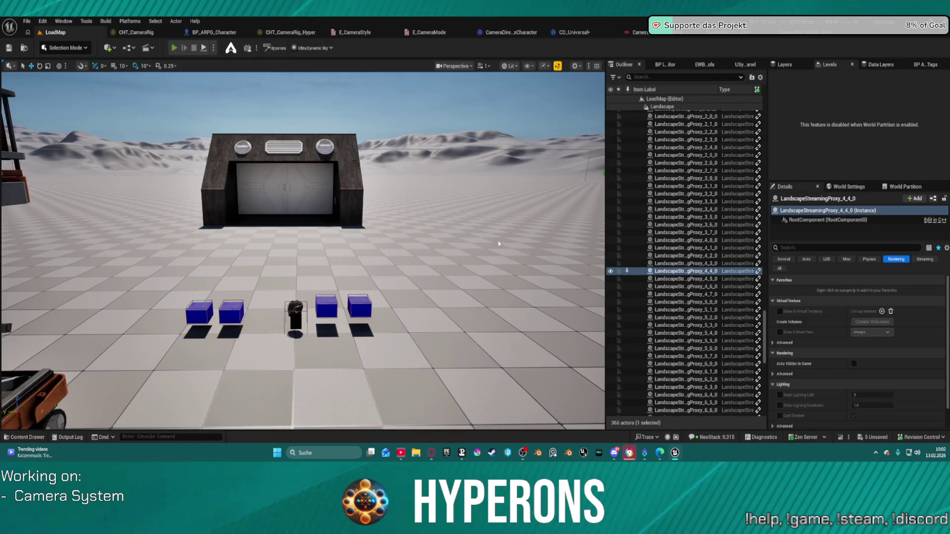
key(alt+p)
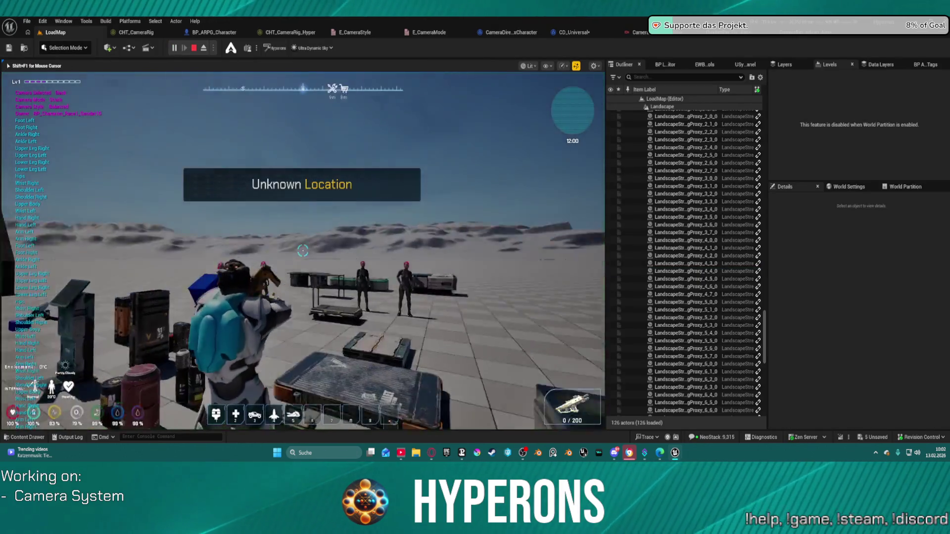
key(w)
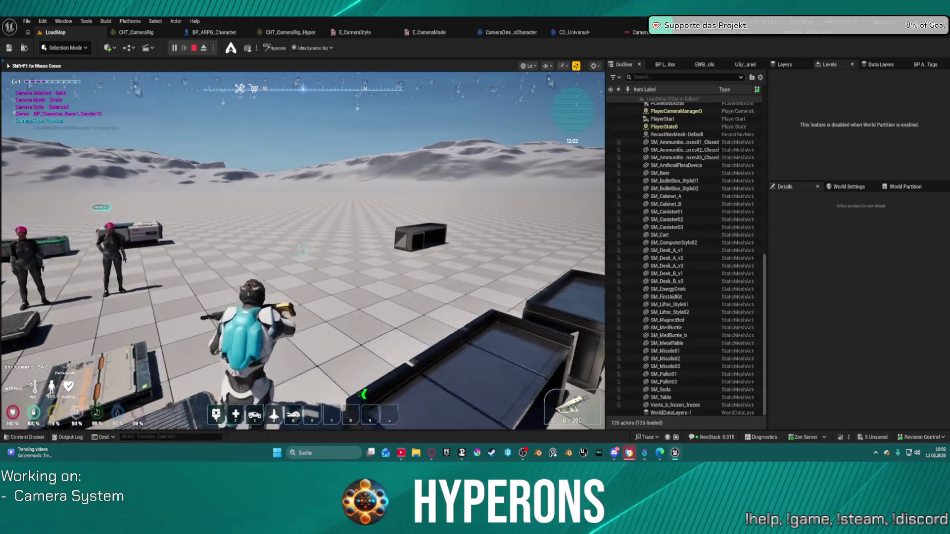
right_click(303, 250)
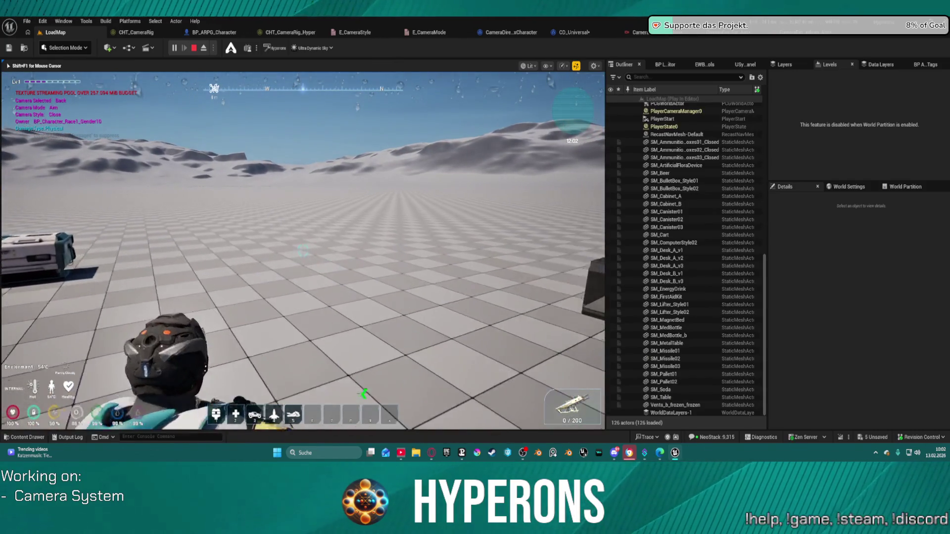
scroll(302, 250, down, 1)
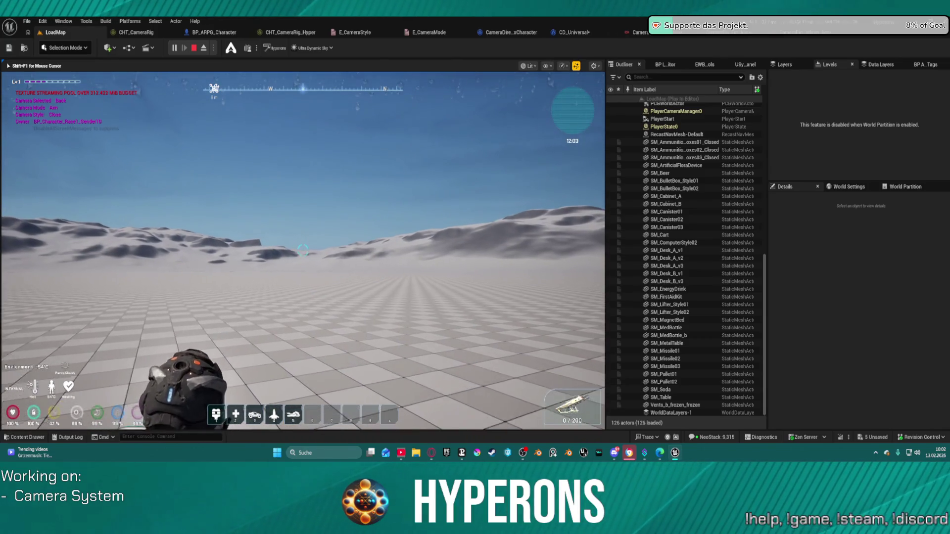
scroll(302, 250, down, 1)
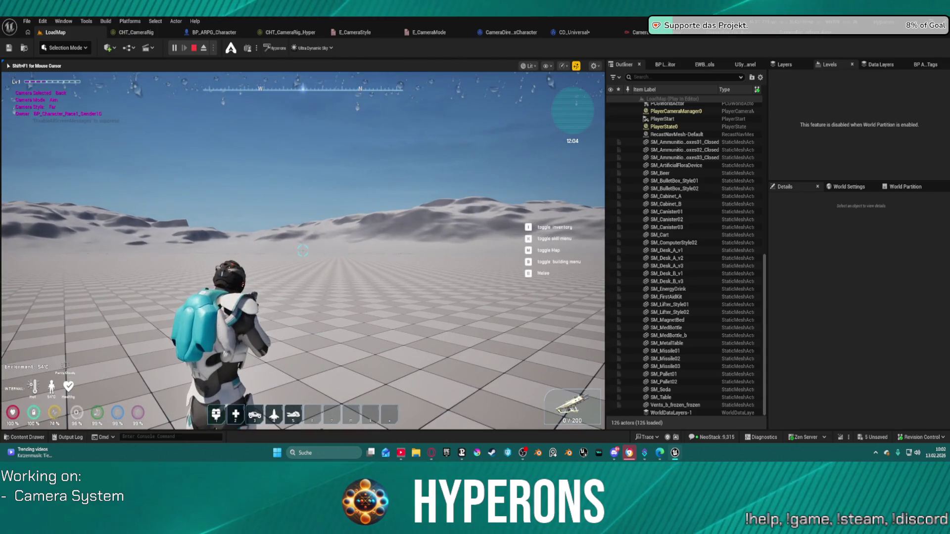
scroll(303, 250, up, 1)
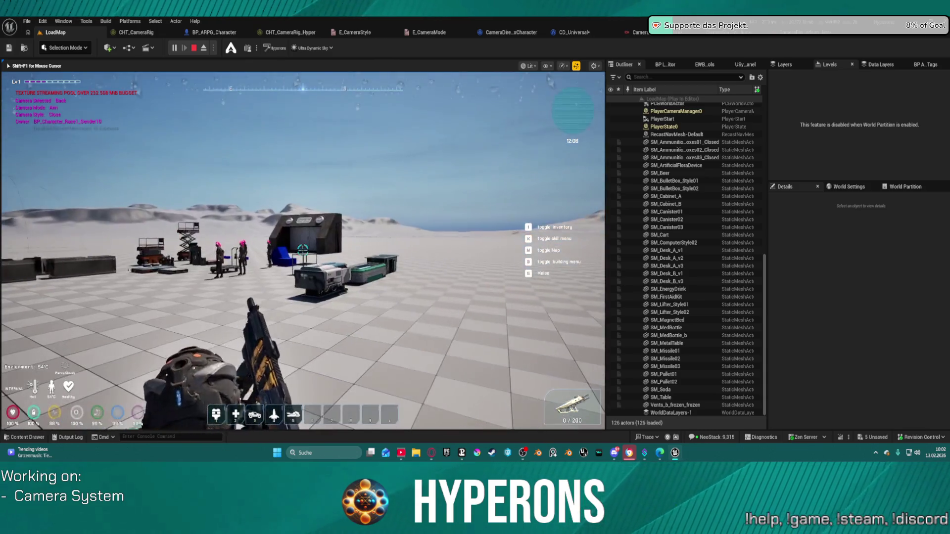
key(r)
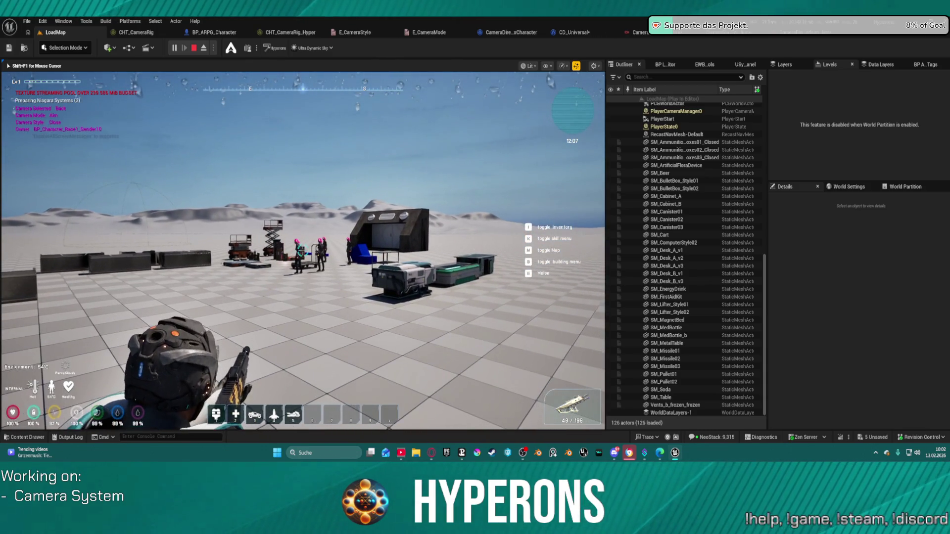
click(303, 250)
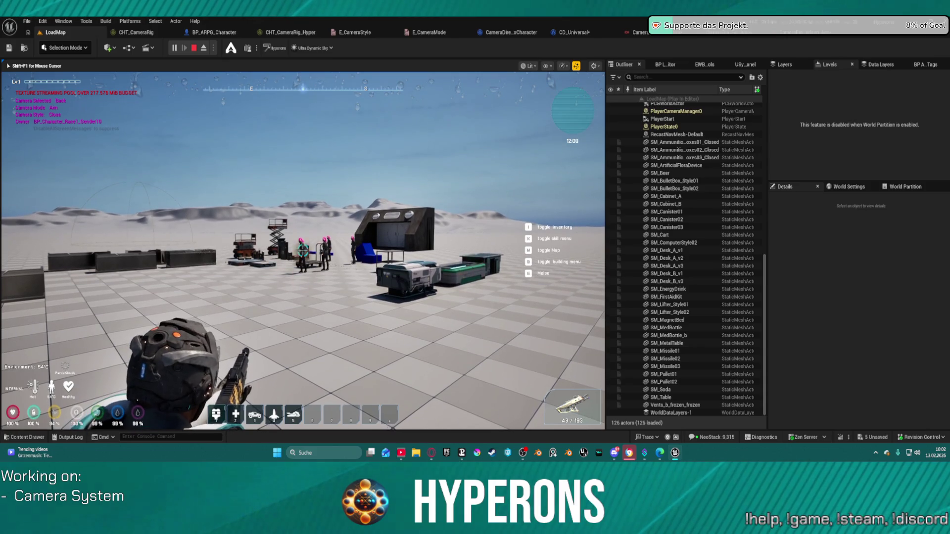
key(w)
key(w)
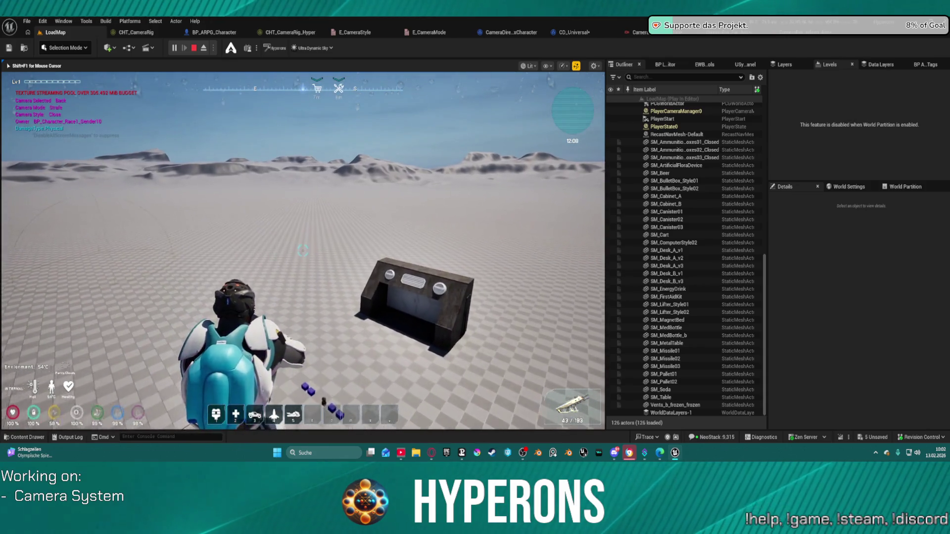
key(w)
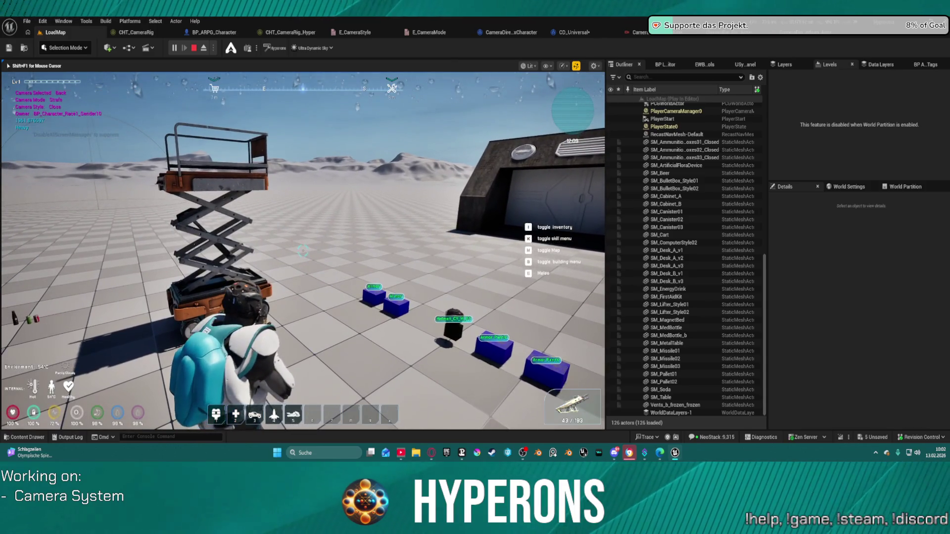
key(w)
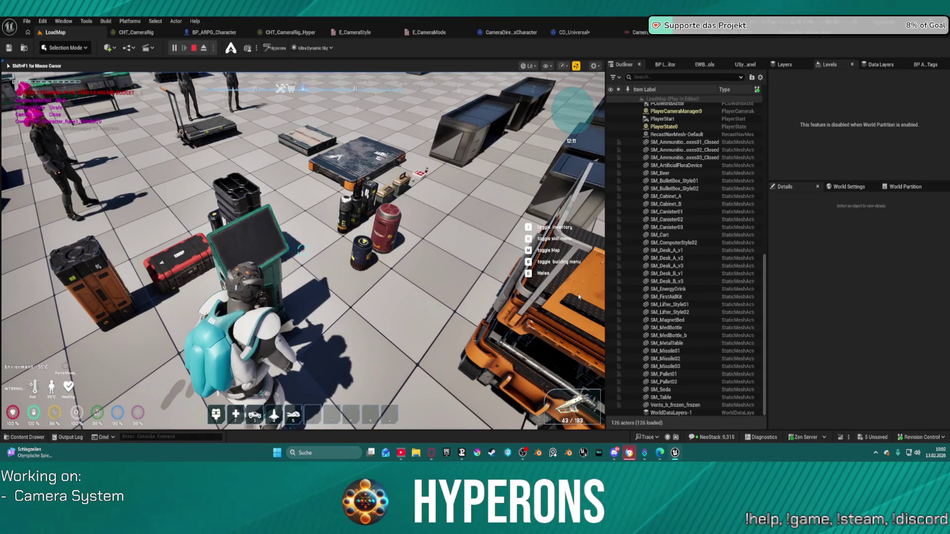
key(Escape)
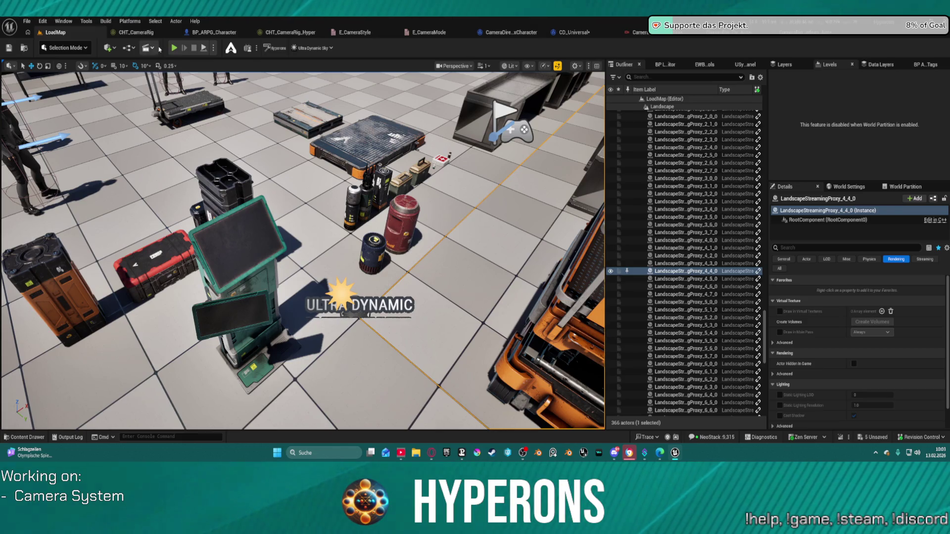
click(173, 48)
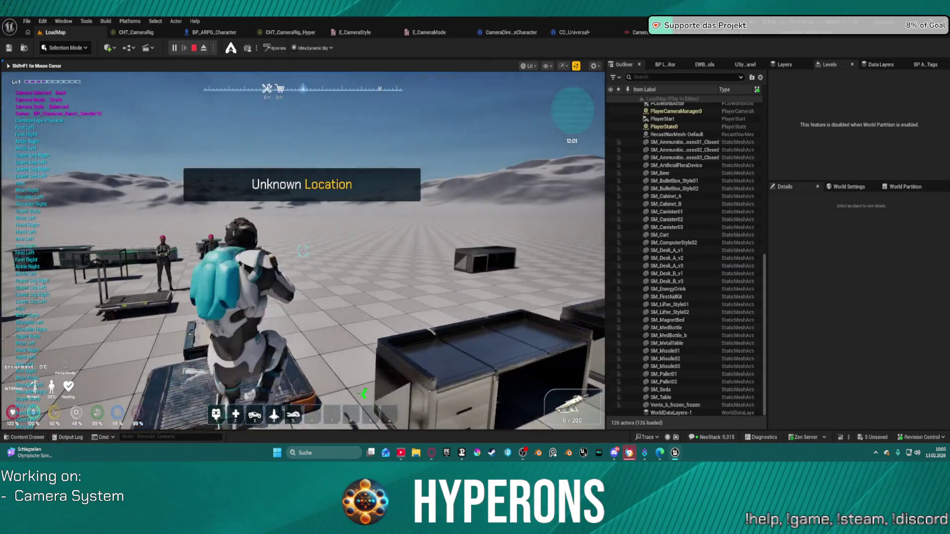
key(w)
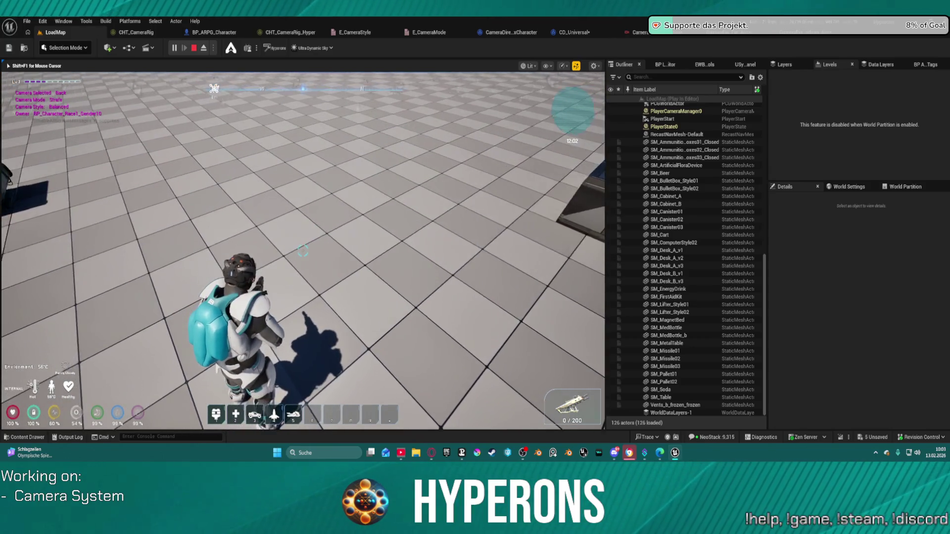
key(c)
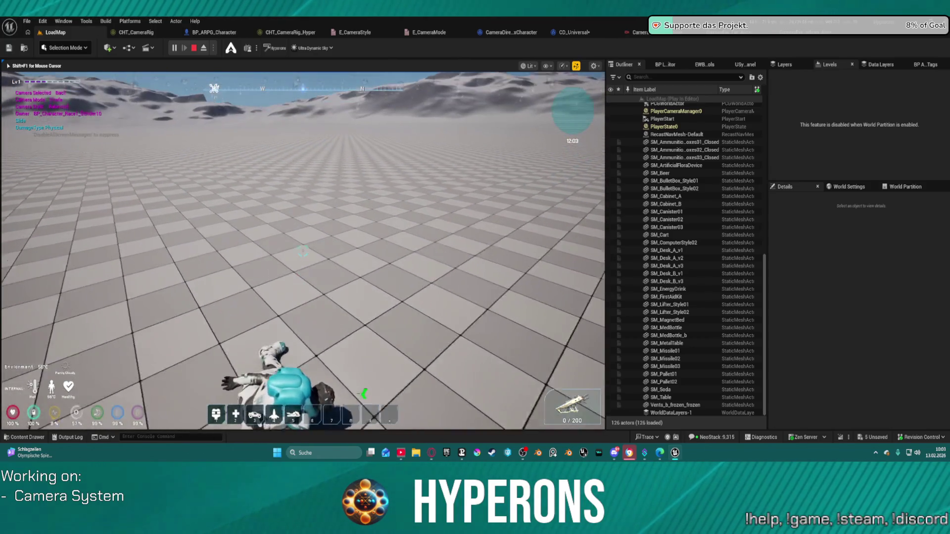
key(Escape)
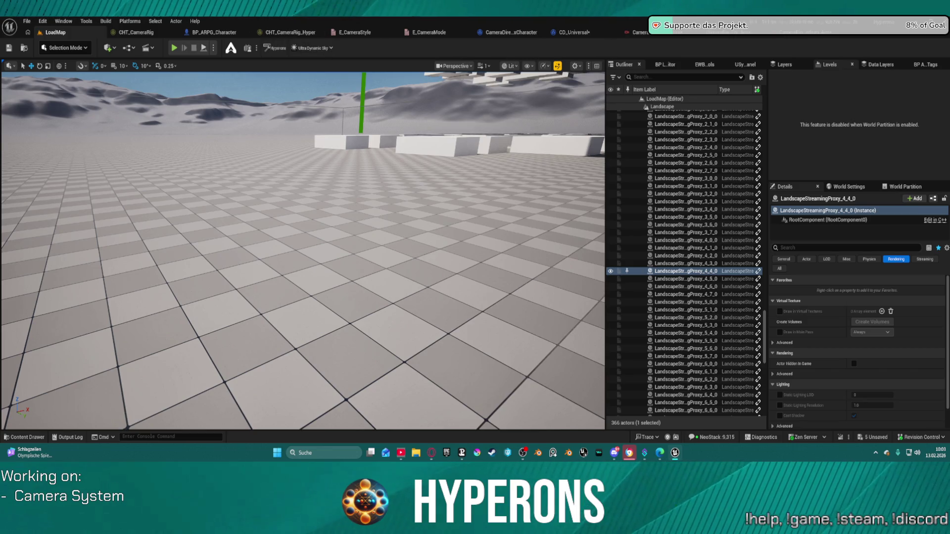
Step: In BP_ARPG_Character, search 'sl' to find the Is Sliding? variable and pan the event graph
click(213, 32)
scroll(67, 284, down, 3)
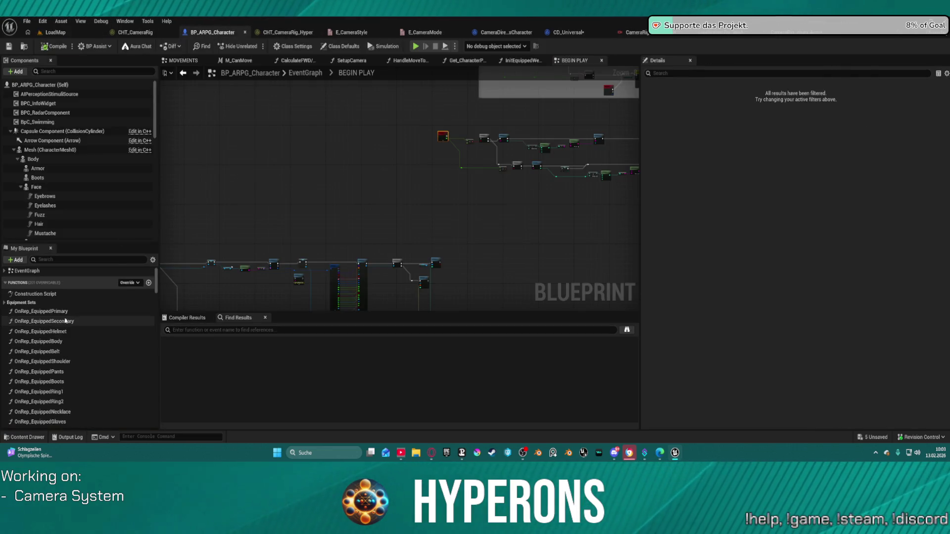
scroll(67, 283, up, 3)
text(slid)
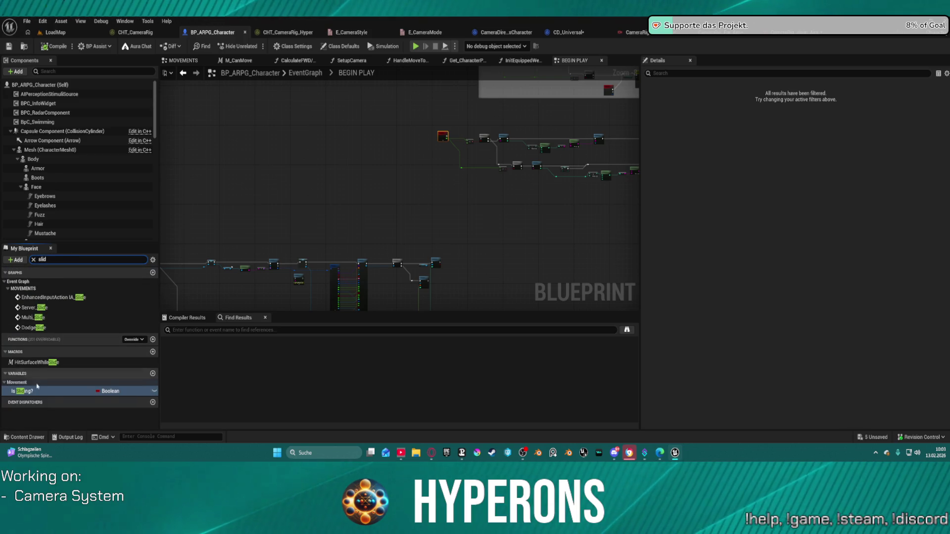
scroll(483, 238, up, 7)
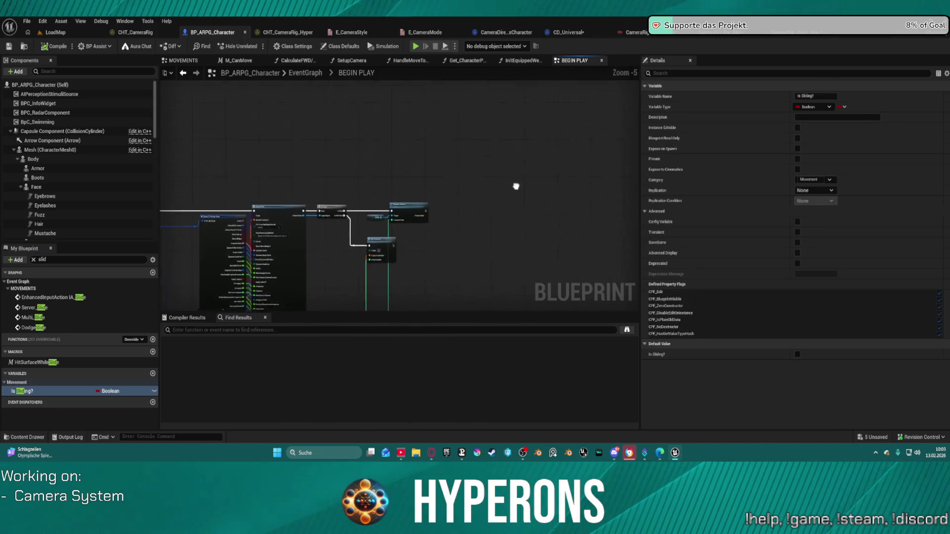
scroll(423, 211, up, 2)
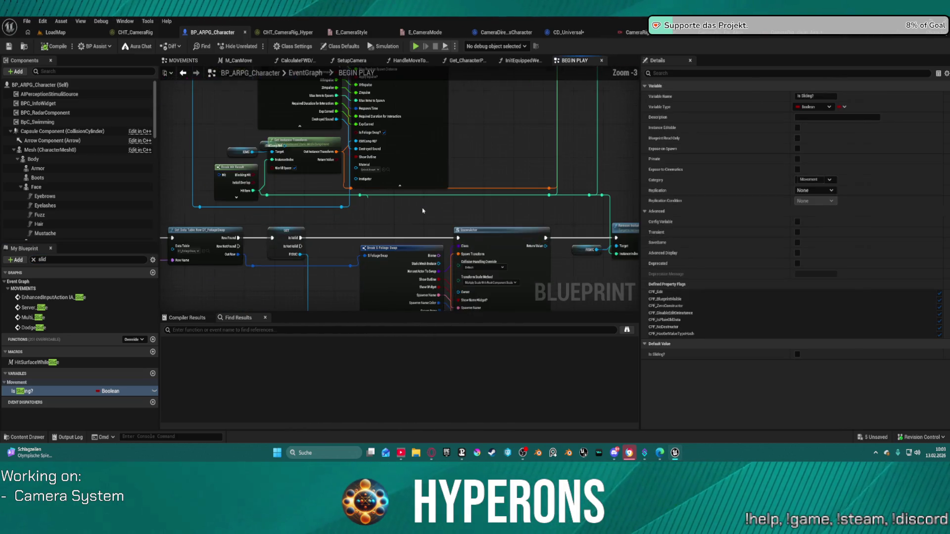
mouse_move(379, 226)
mouse_down()
mouse_move(346, 227)
mouse_move(624, 223)
mouse_move(556, 227)
mouse_up()
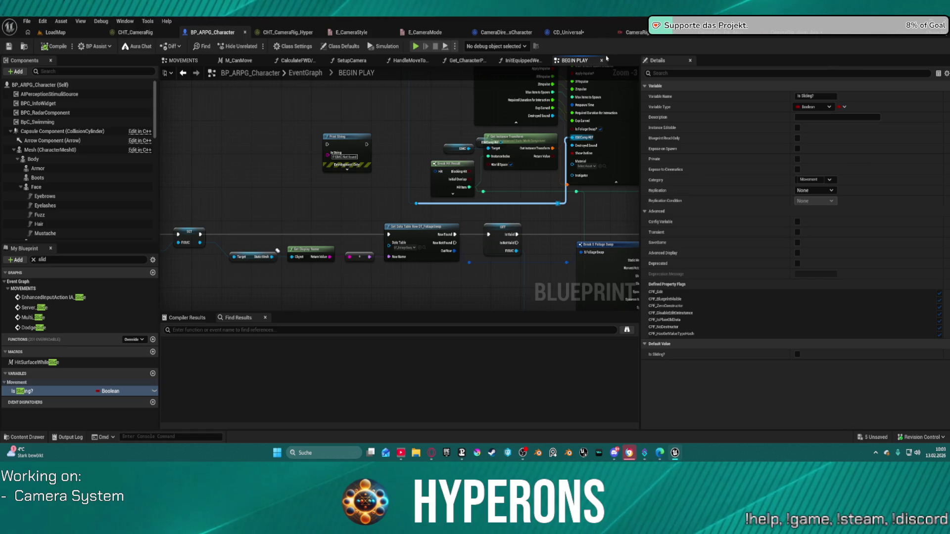
Step: Rename E_CameraStyle's Balanced display name to Medium and save the enum
click(384, 33)
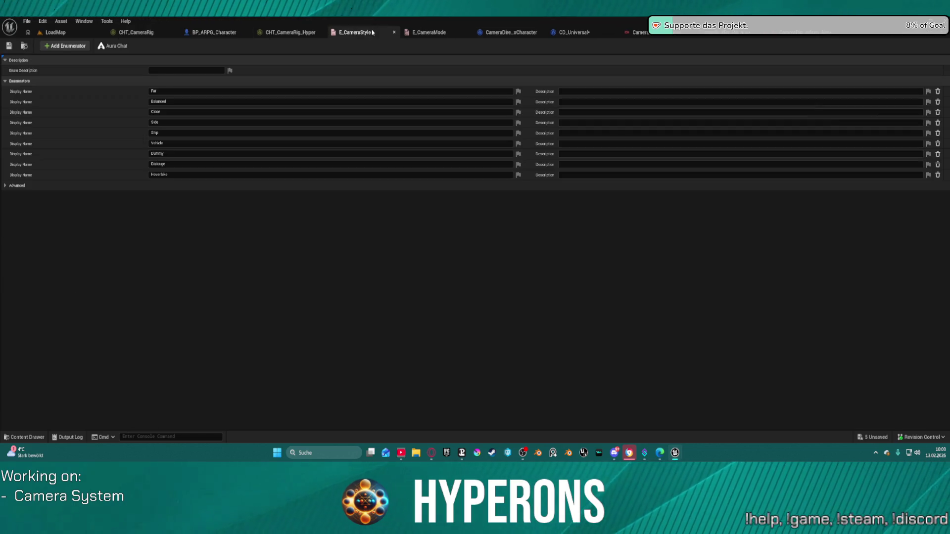
click(430, 33)
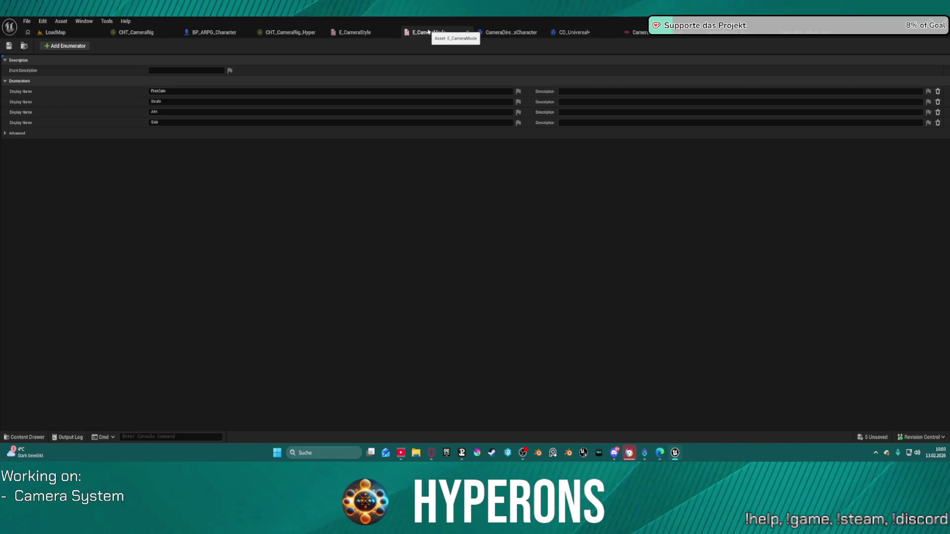
click(364, 35)
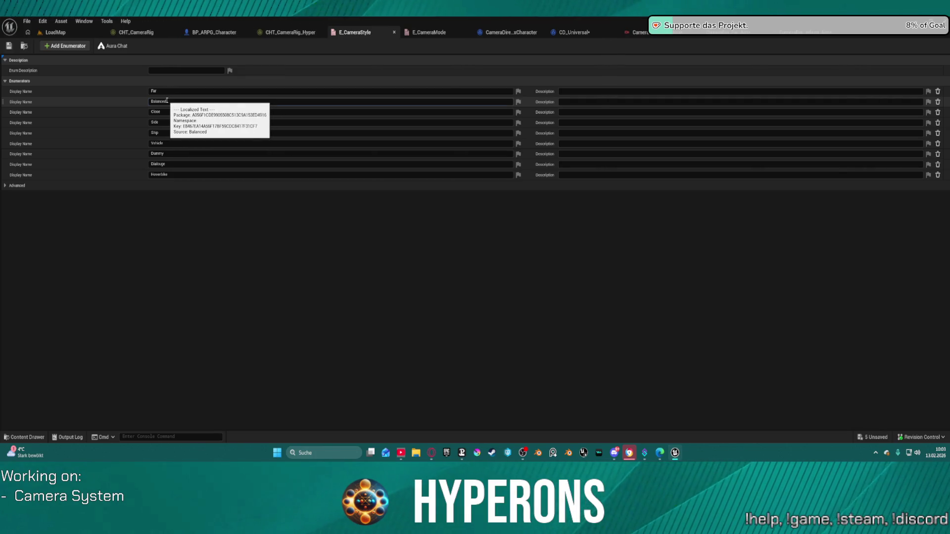
click(166, 100)
text(Med)
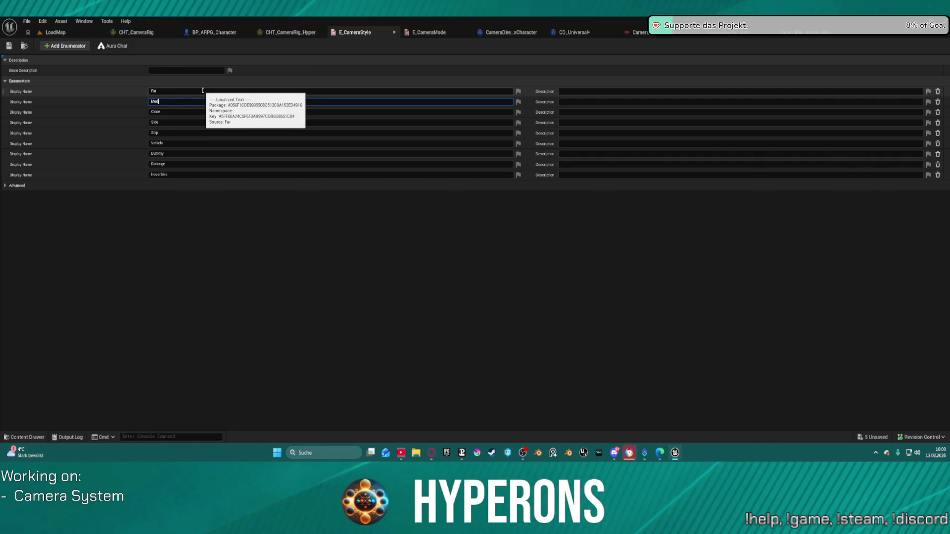
text(ium)
key(Return)
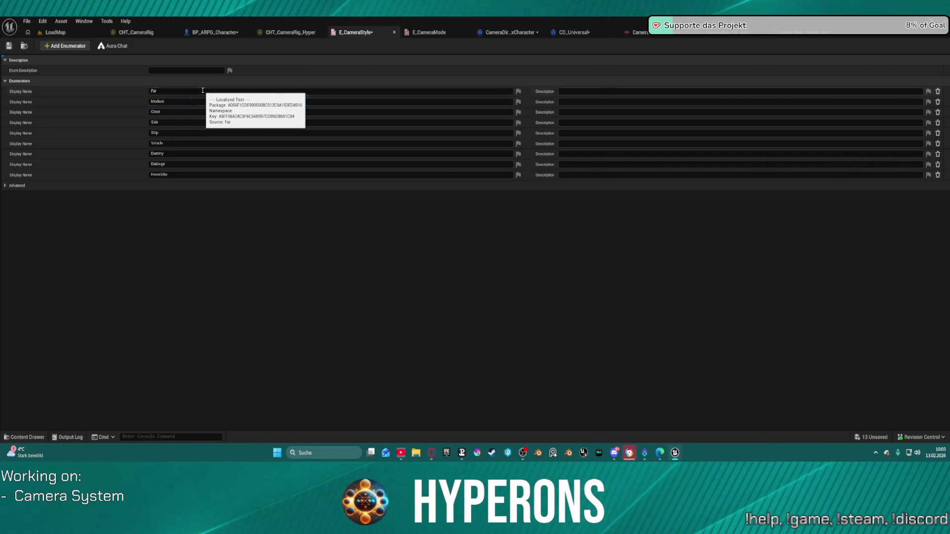
key(ctrl+s)
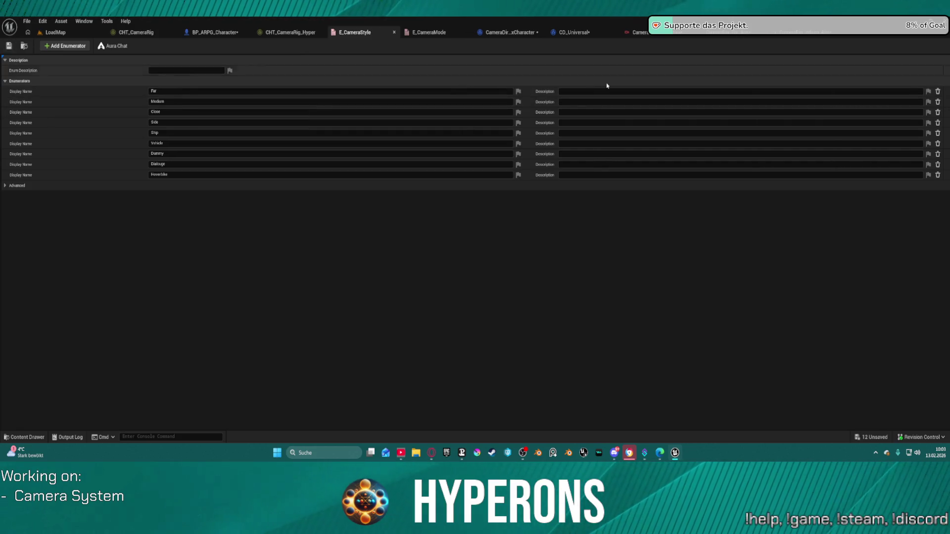
click(430, 33)
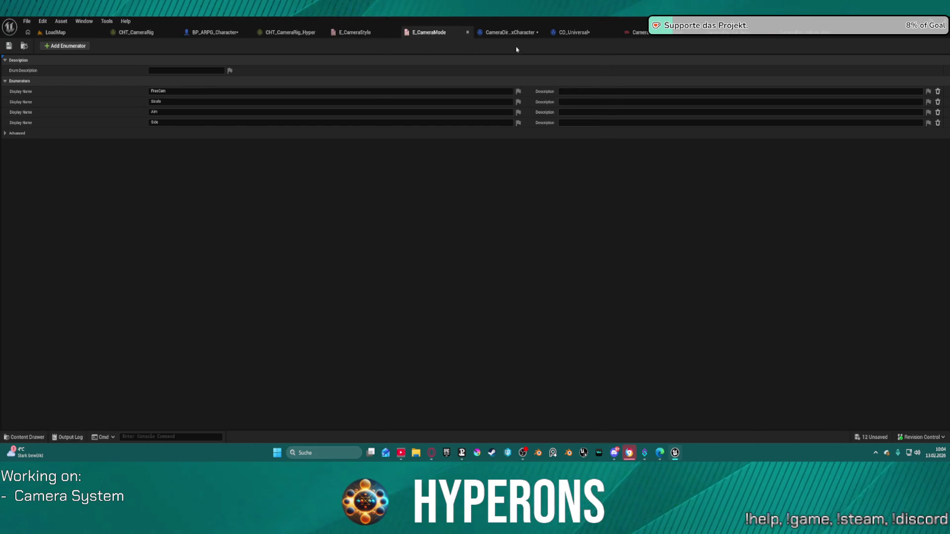
Step: Pan CD_Universal's graph, review the sandbox CameraDi_Character stance branch, then close it
click(567, 34)
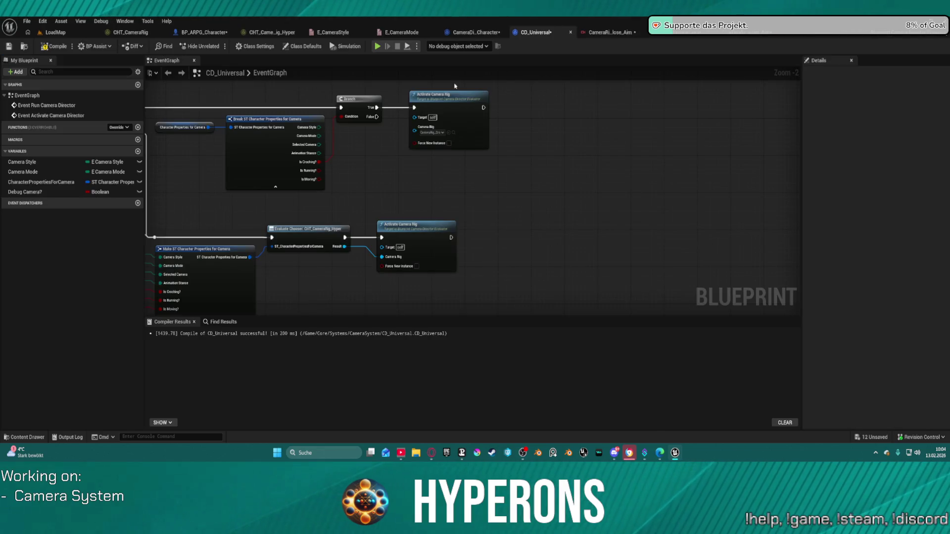
mouse_move(329, 186)
mouse_down()
mouse_move(400, 186)
mouse_move(444, 202)
mouse_up()
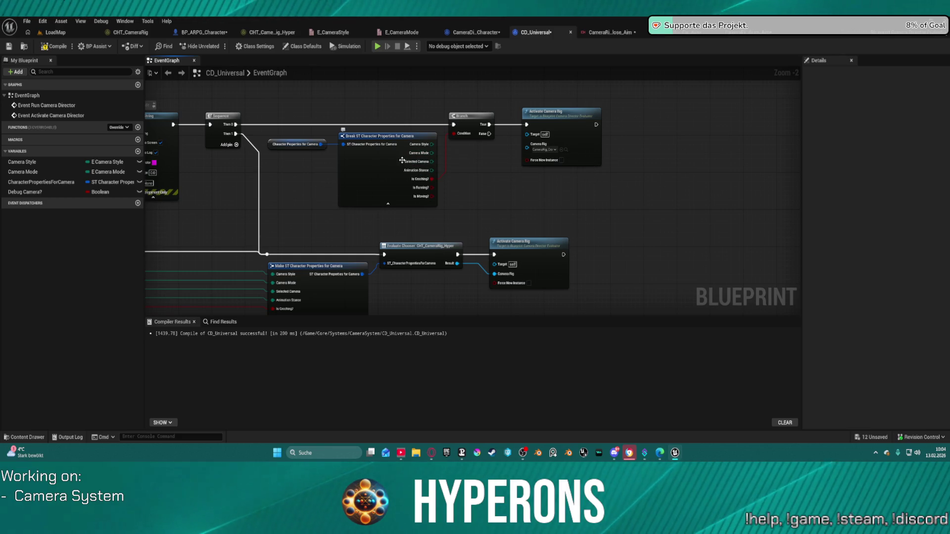
mouse_move(487, 208)
mouse_down()
mouse_move(678, 180)
mouse_move(629, 184)
mouse_move(607, 165)
mouse_up()
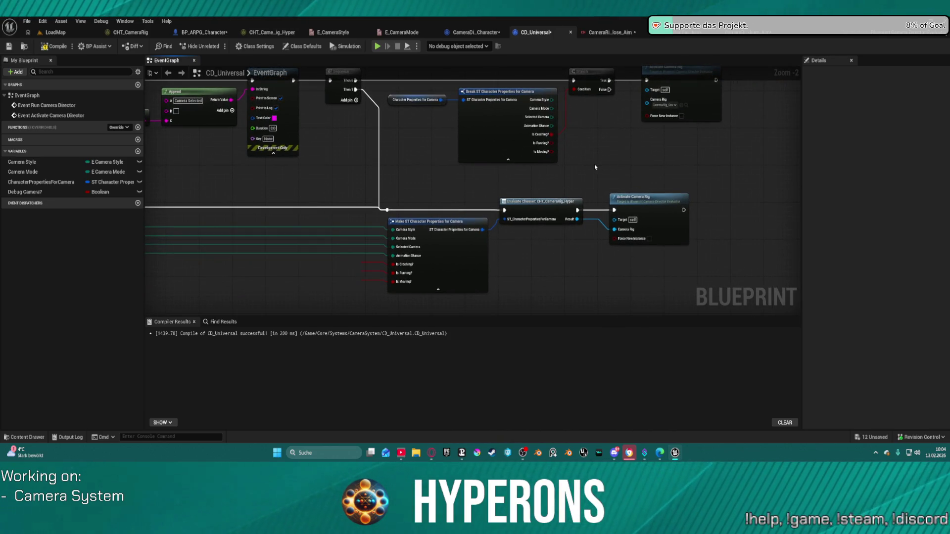
click(475, 32)
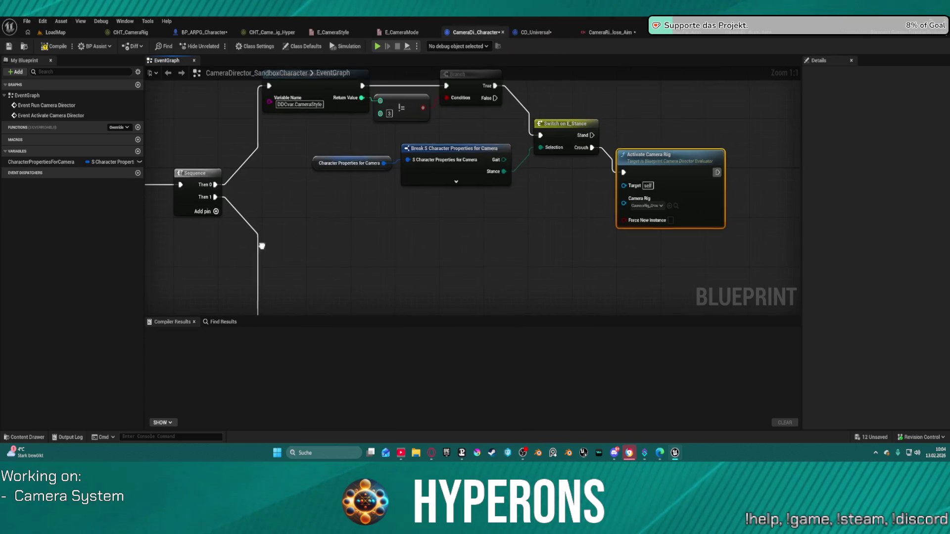
drag(650, 205, 669, 200)
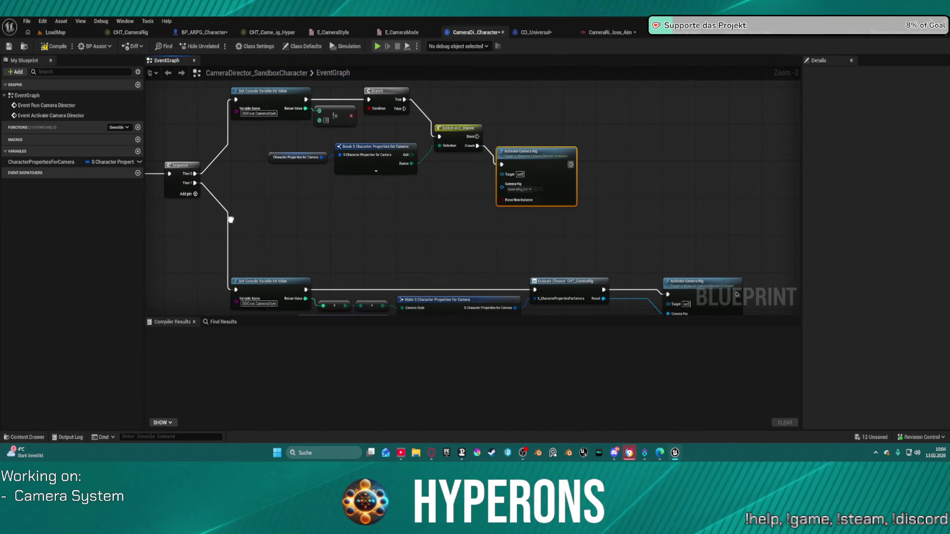
drag(231, 219, 231, 218)
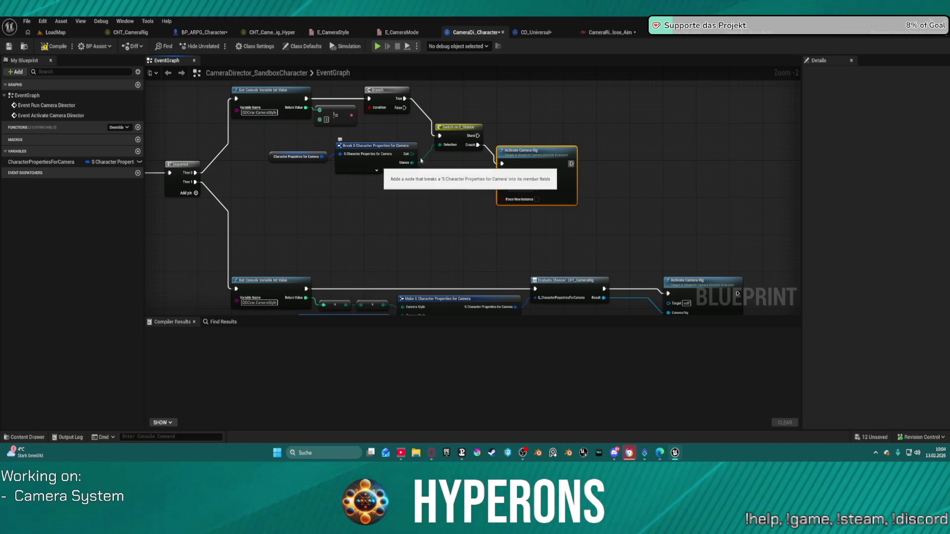
middle_click(464, 34)
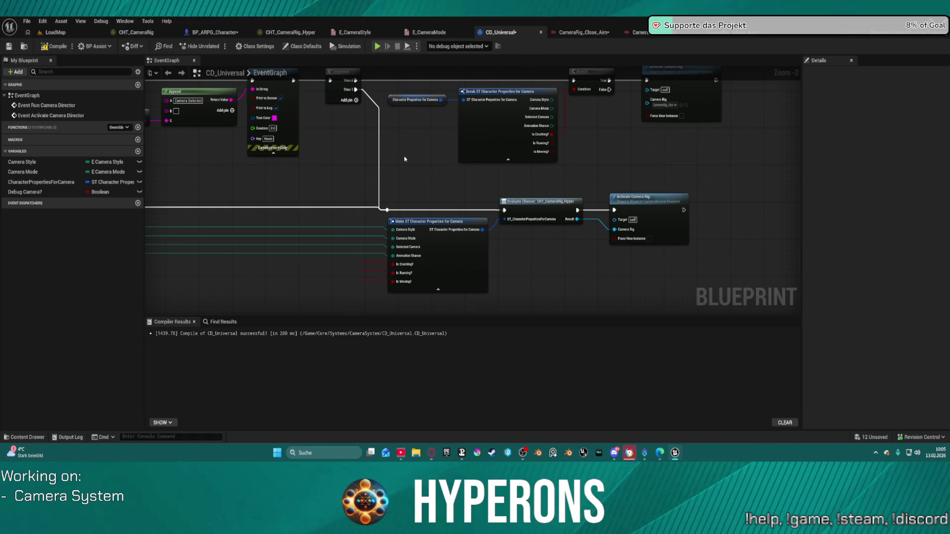
Step: Add an Equal (Enum) node fed by Animation Stance from Break ST Character Properties, then compile
click(537, 127)
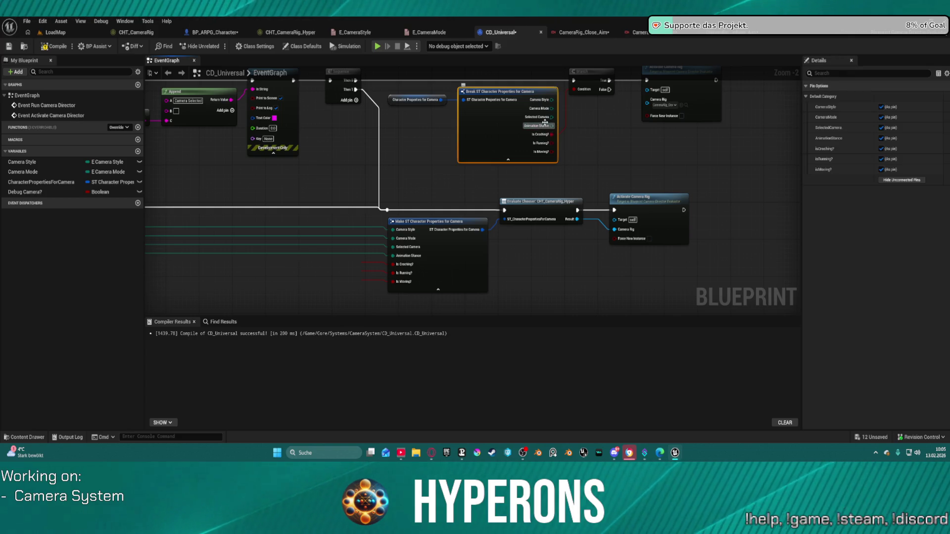
drag(547, 129, 595, 152)
text(r)
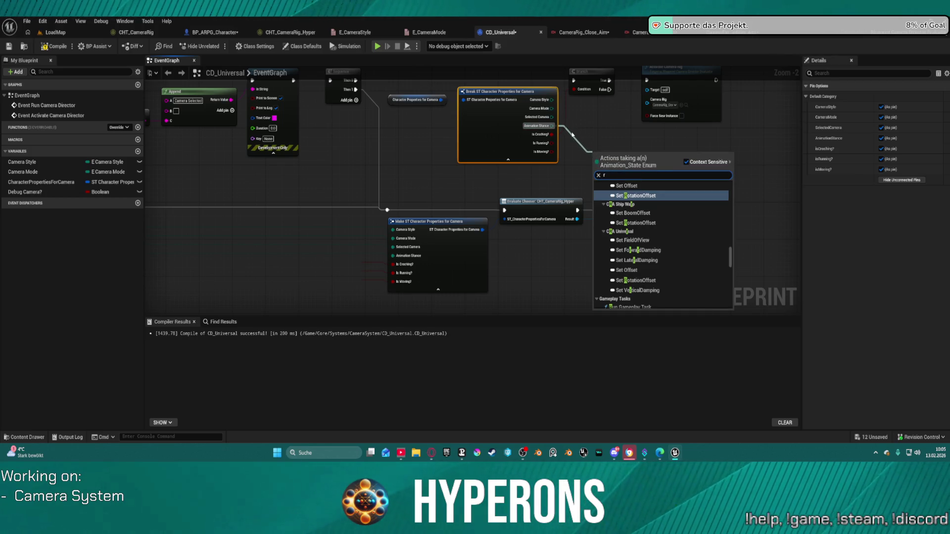
key(BackSpace)
text(eq)
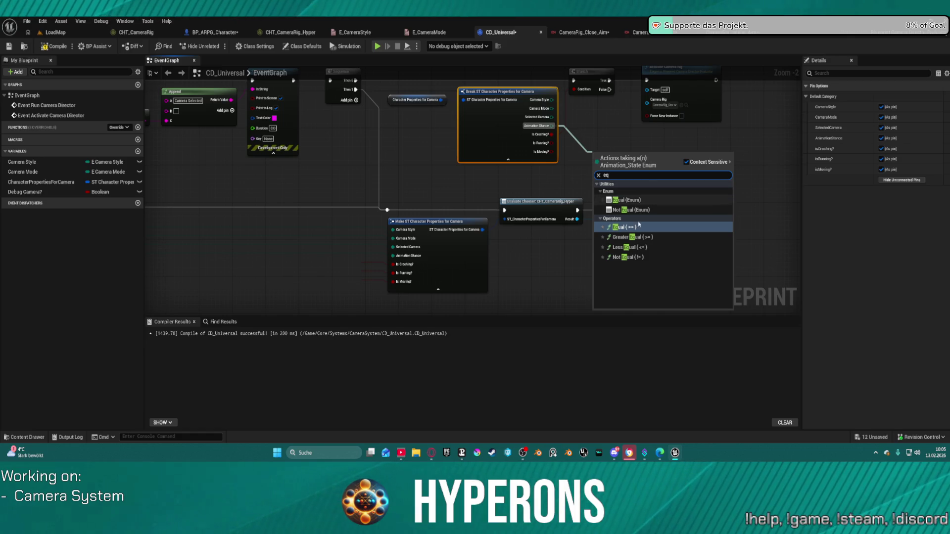
click(627, 200)
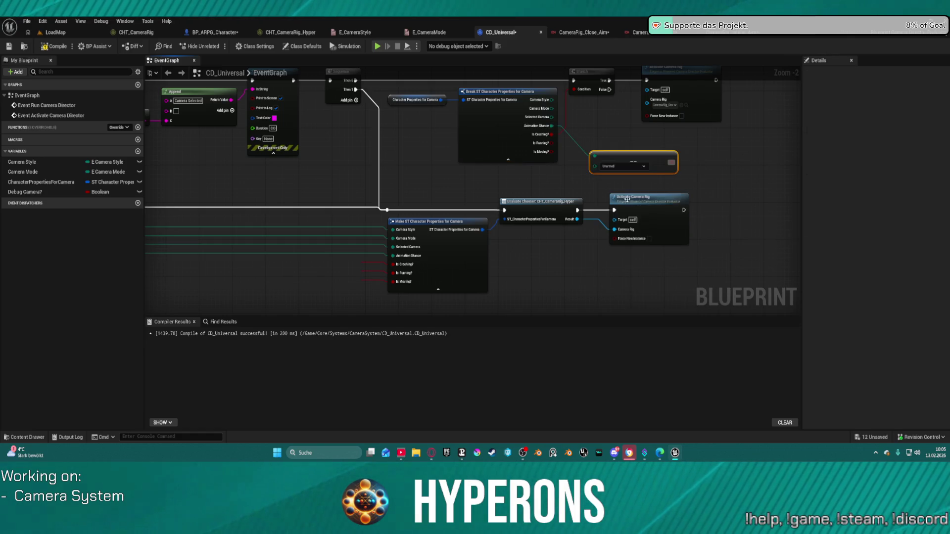
drag(634, 155, 626, 128)
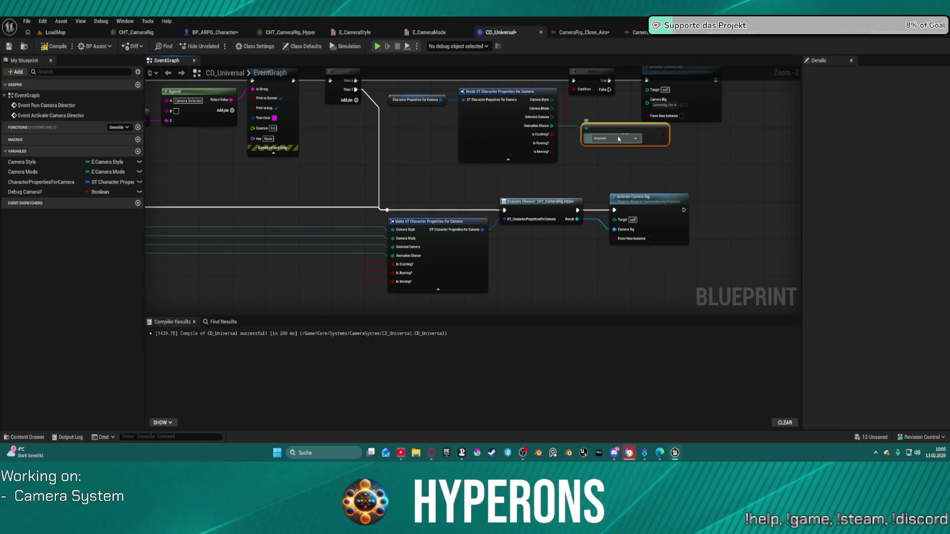
click(617, 138)
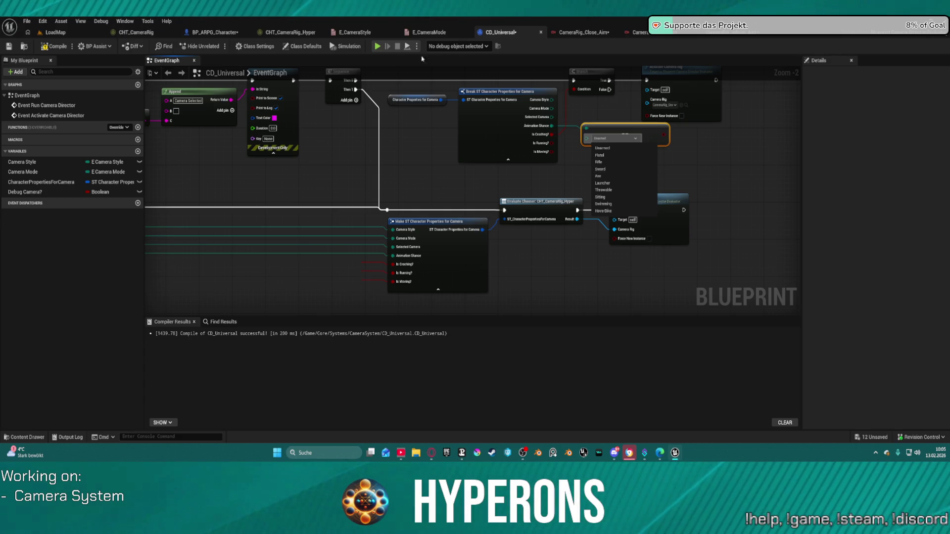
key(Escape)
key(F7)
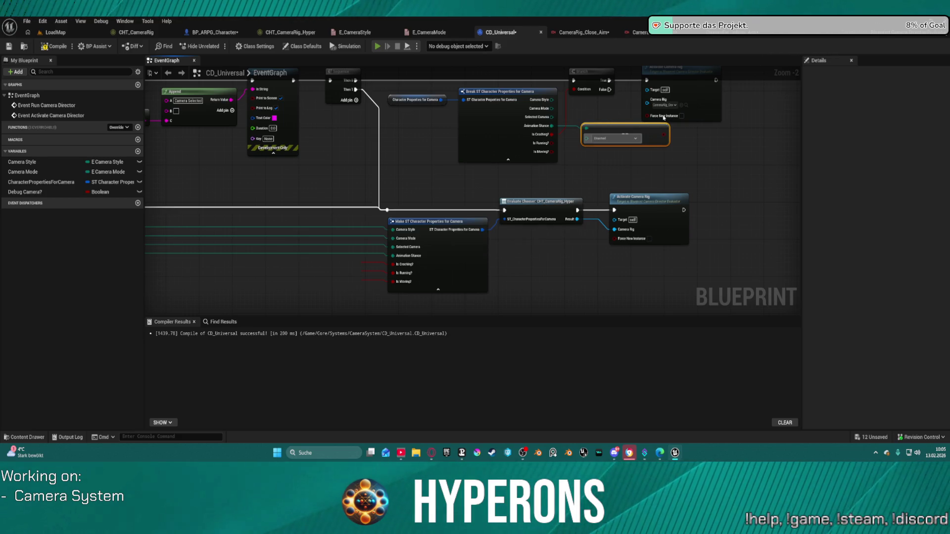
key(alt+p)
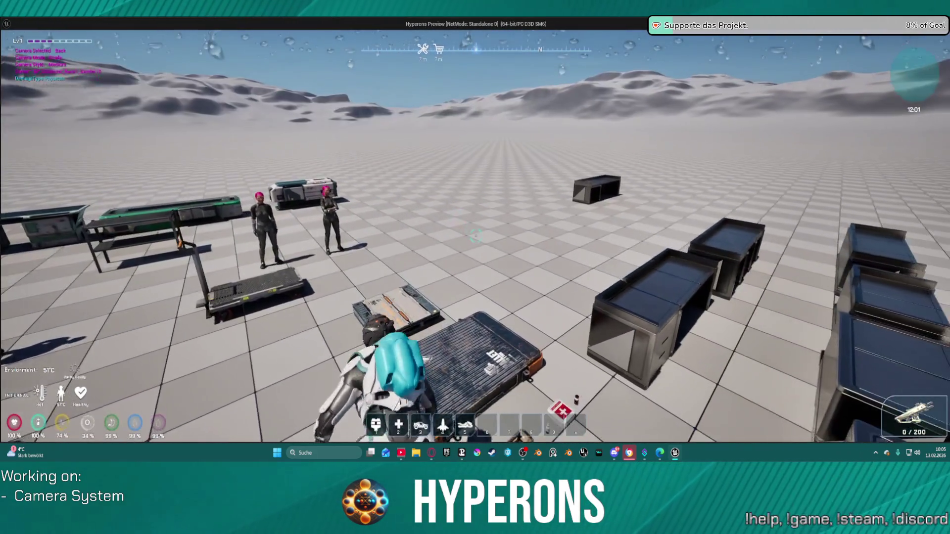
key(w)
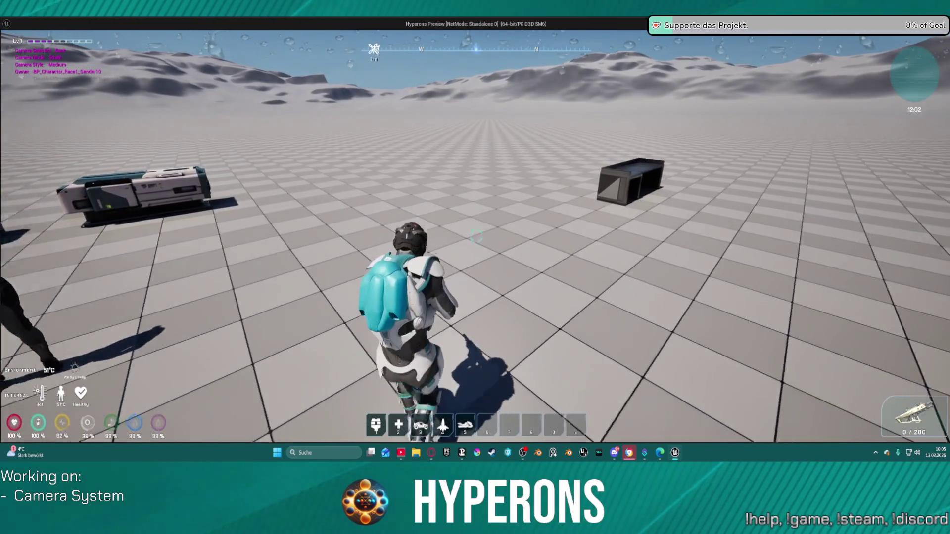
key(c)
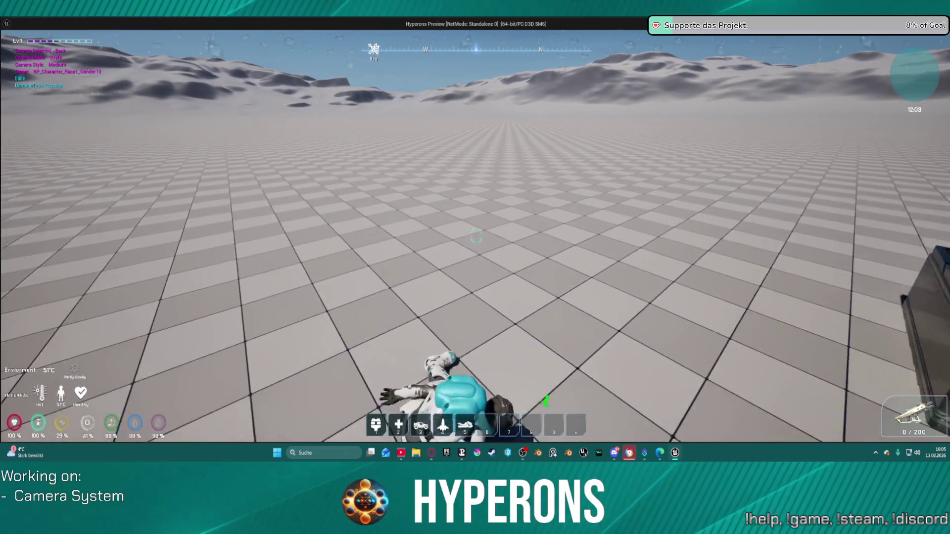
key(Escape)
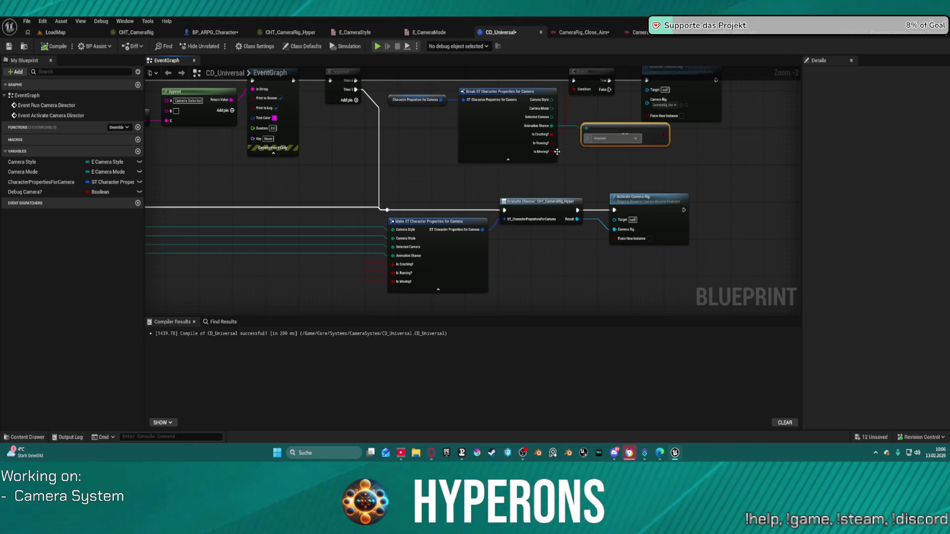
Step: Browse the ActionRPGStarterSystem Character folders in the Content Drawer, searching 'animation st'
click(228, 37)
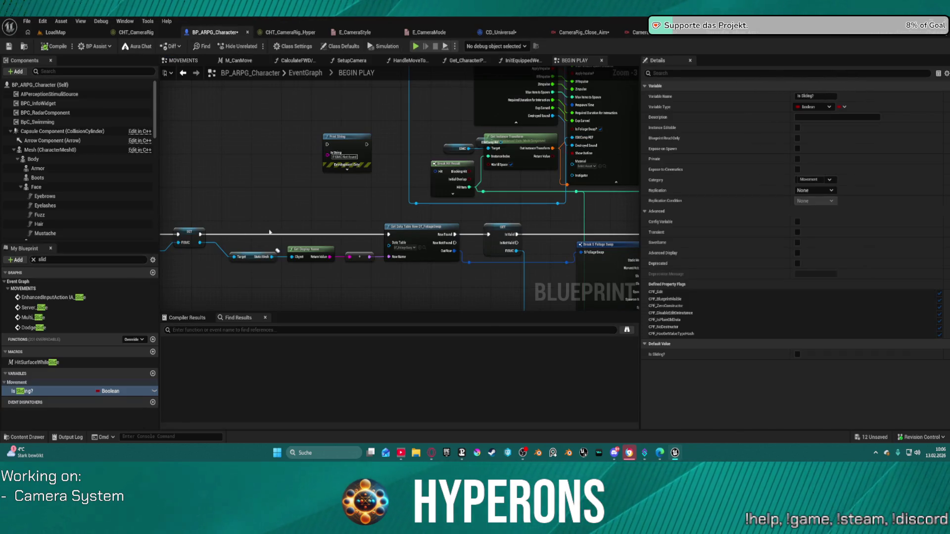
key(ctrl+space)
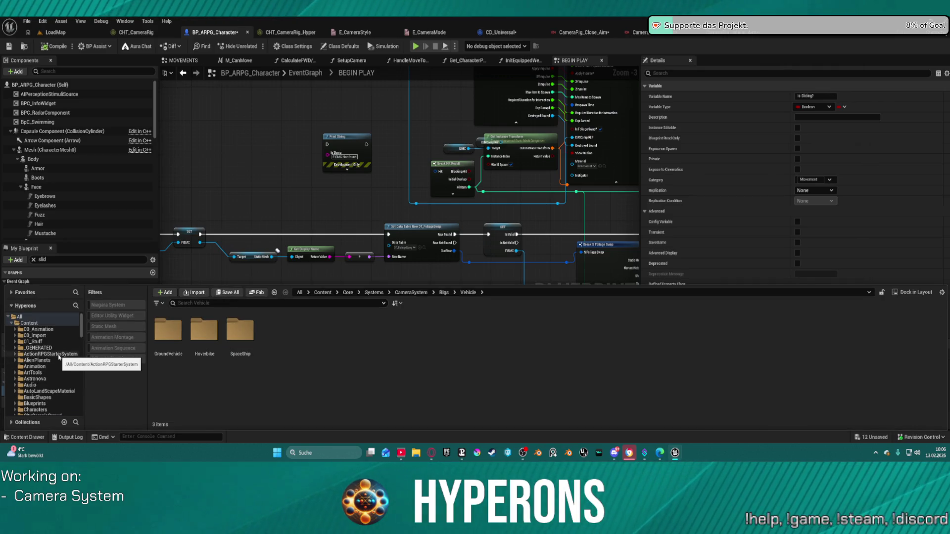
click(56, 355)
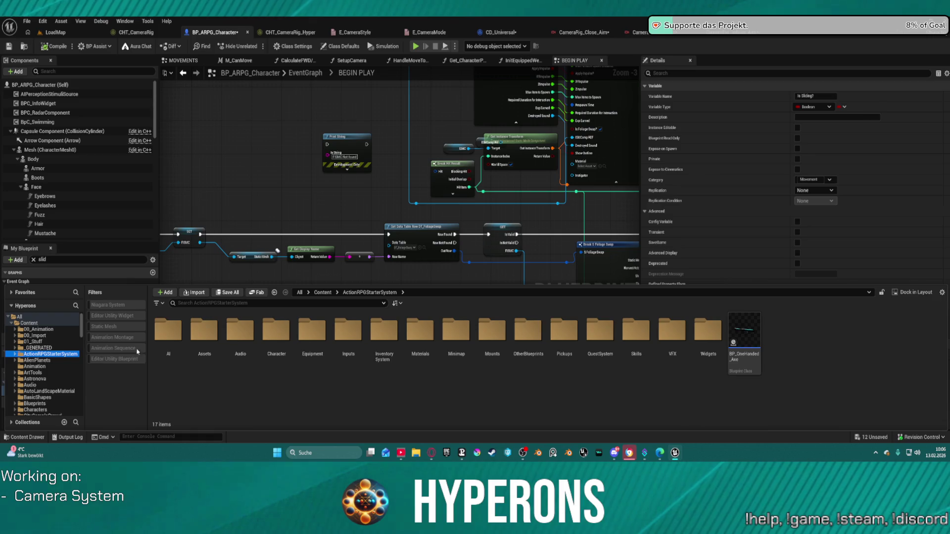
double_click(277, 331)
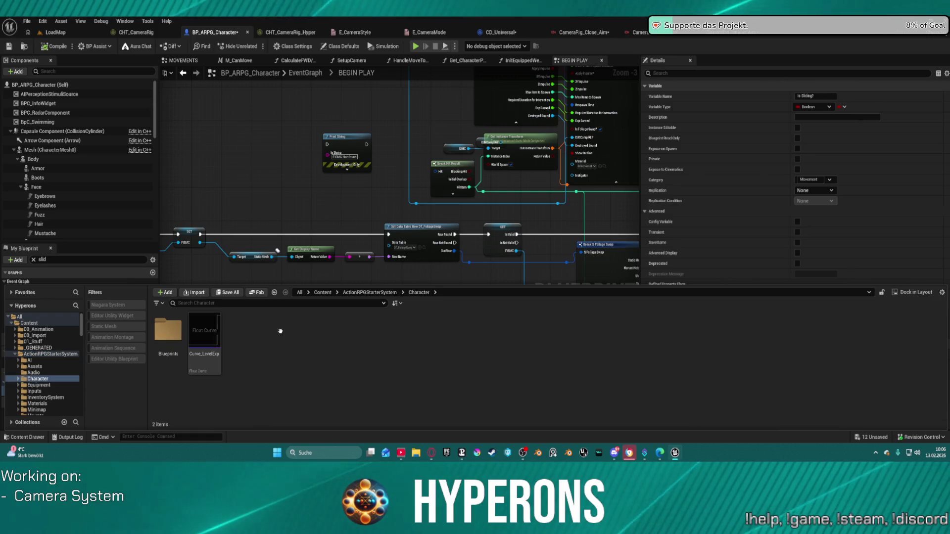
double_click(167, 330)
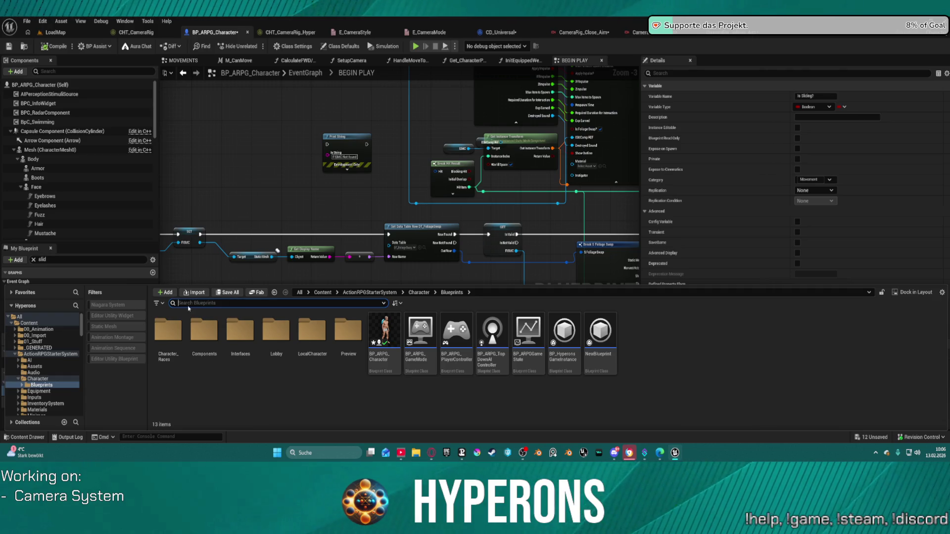
text(animatio)
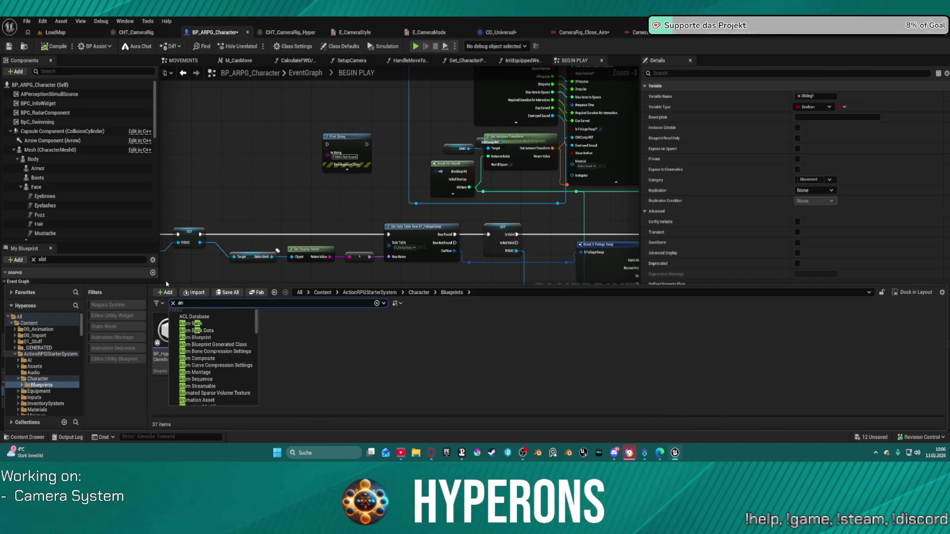
text(n)
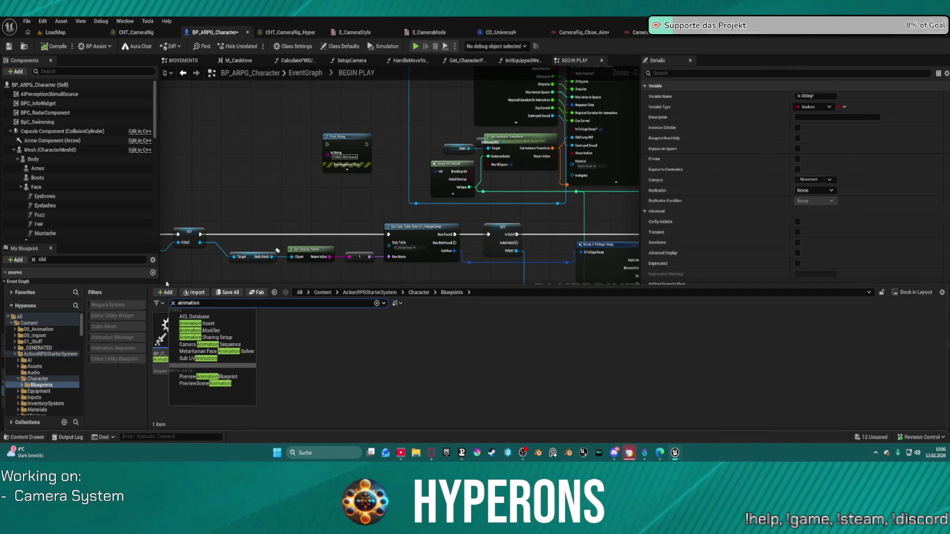
text( st)
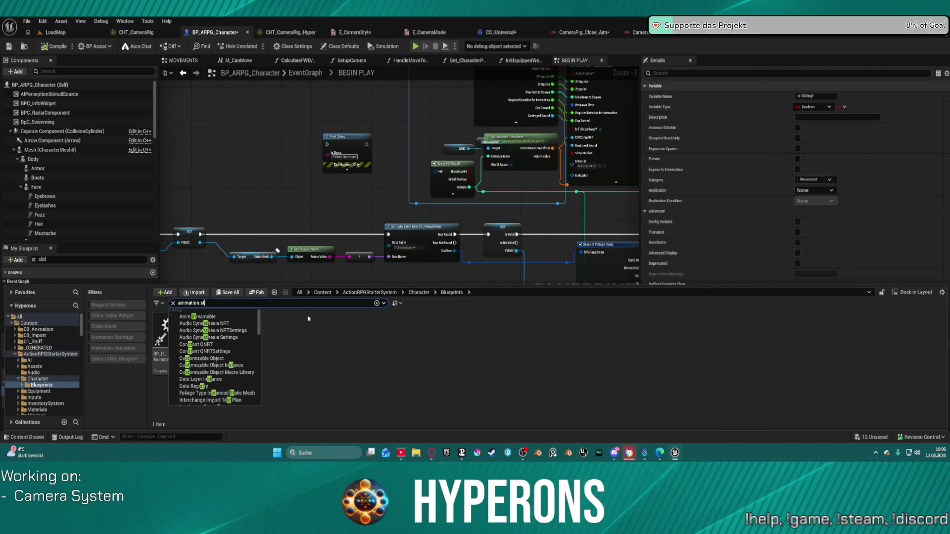
click(47, 330)
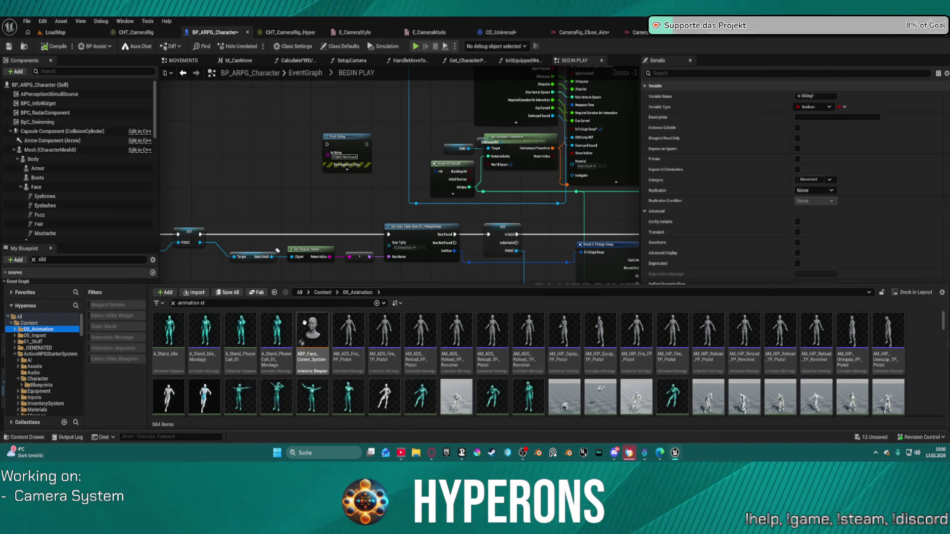
scroll(759, 370, down, 5)
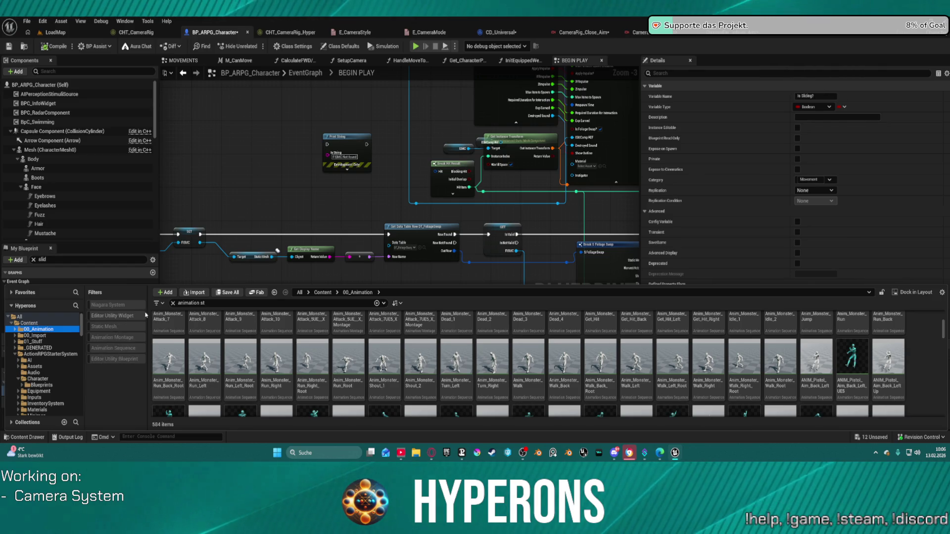
Step: Filter the whole Content folder to Enumeration assets and open Animation_State
click(157, 303)
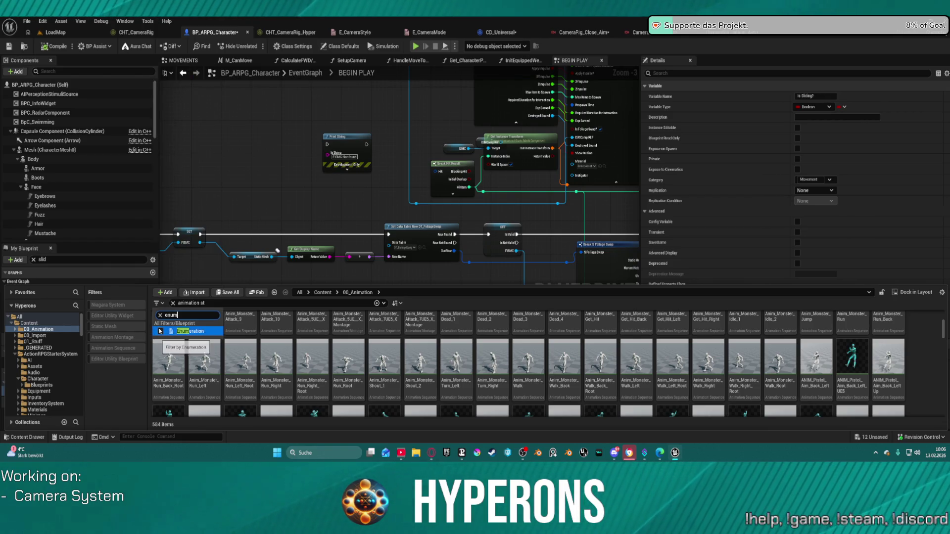
click(188, 331)
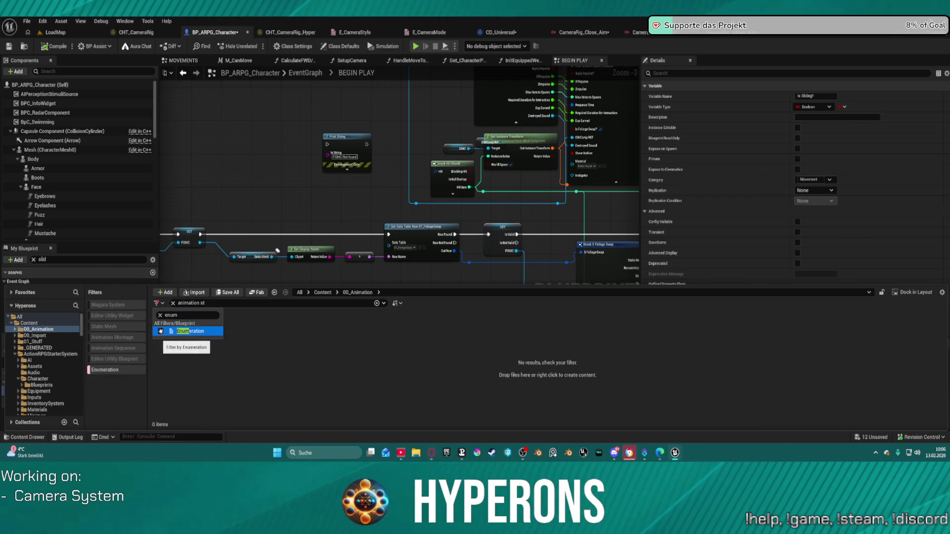
click(29, 323)
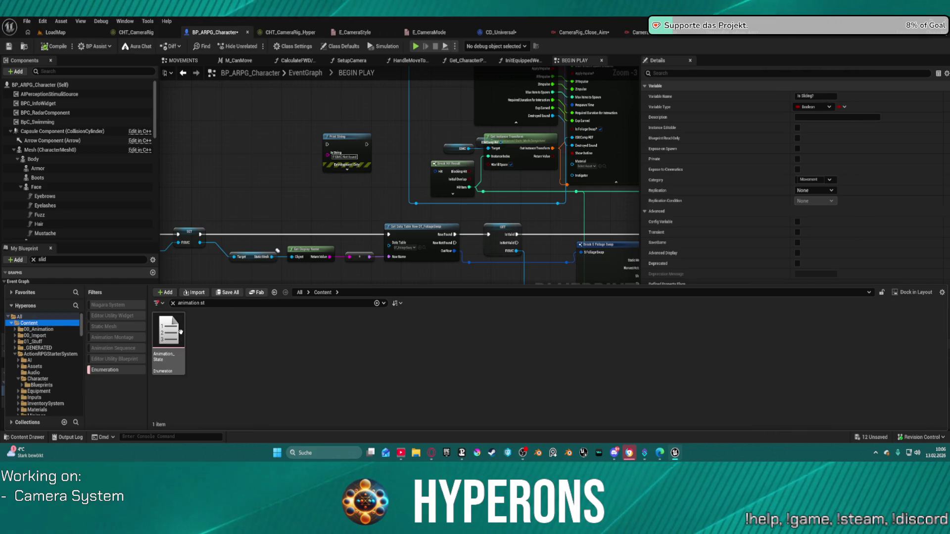
click(180, 332)
double_click(180, 332)
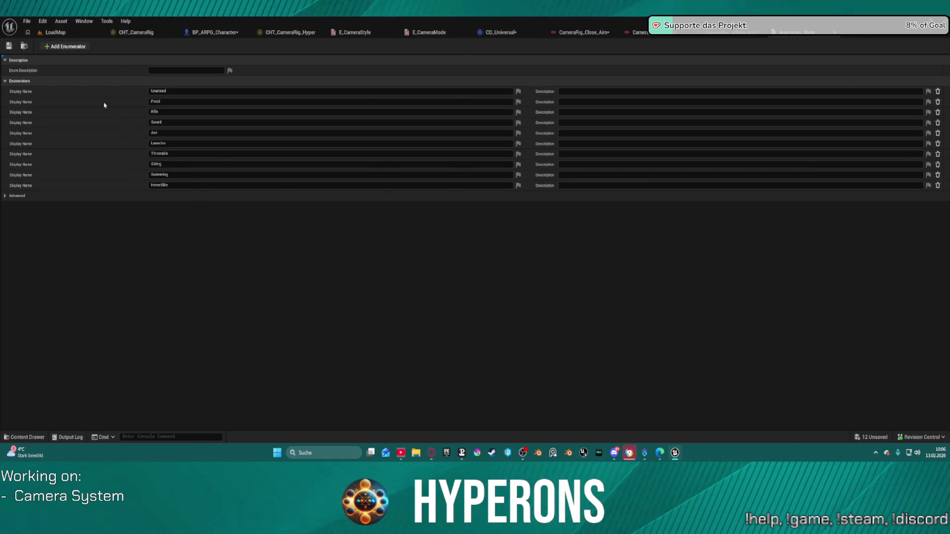
Step: Add a Sliding enumerator to Animation_State, then switch to the LoadMap level
drag(188, 197, 160, 197)
text(Sliding)
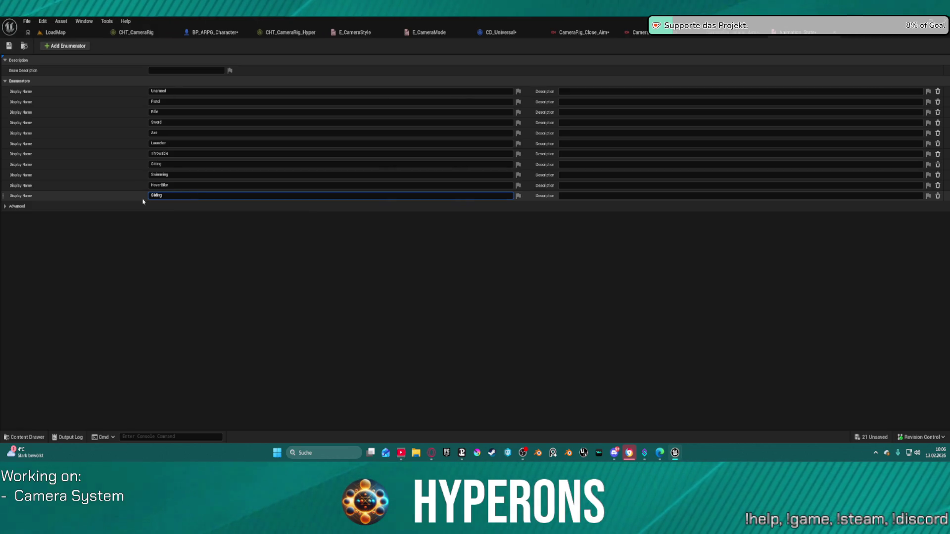
key(Return)
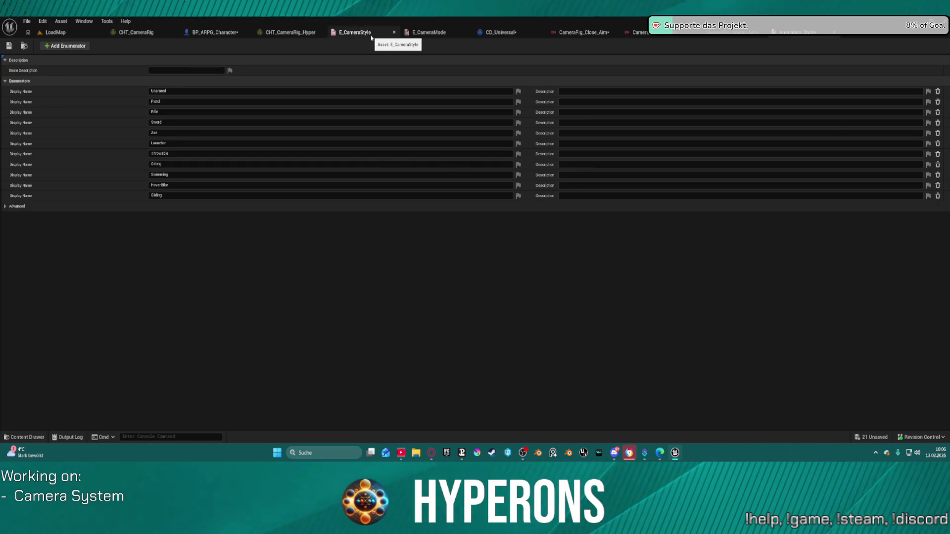
click(55, 32)
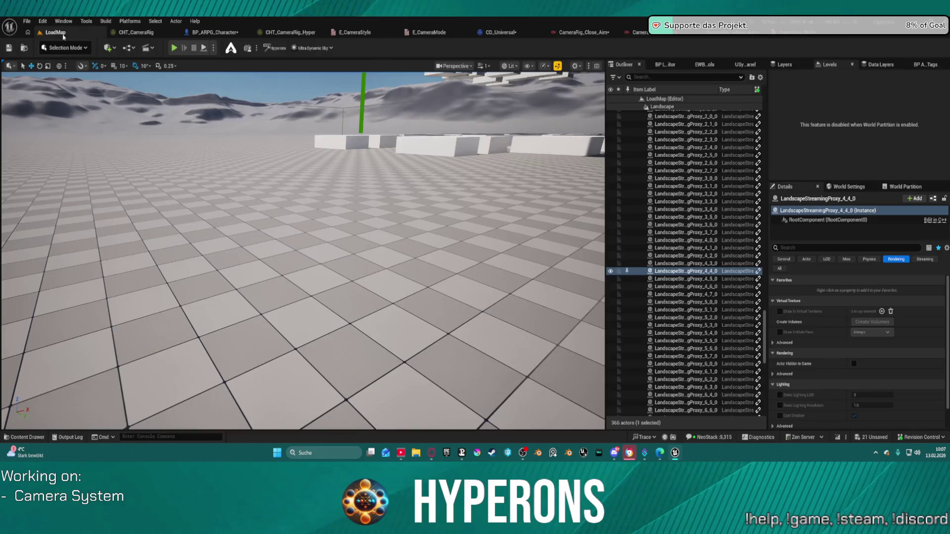
Step: Glance at E_CameraStyle and the CHT_CameraRig_Hyper chooser table, then return to Animation_State
click(359, 35)
click(267, 34)
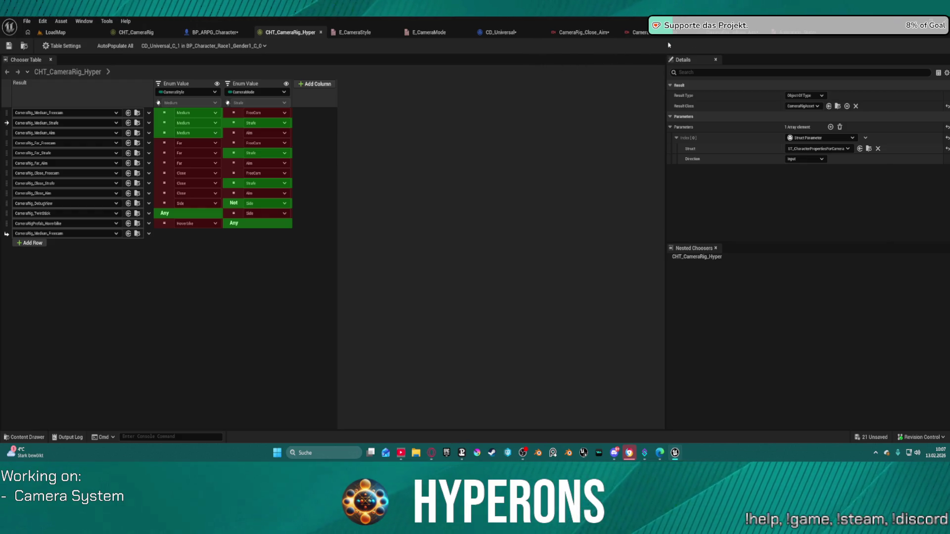
click(428, 33)
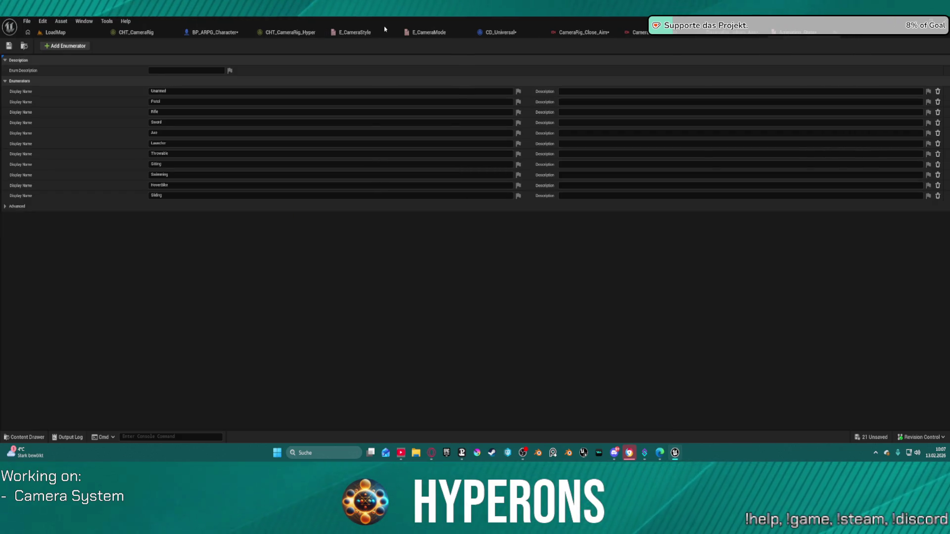
Step: Open BP_ARPG_Character and bring the Multi_Slide event into view
click(341, 33)
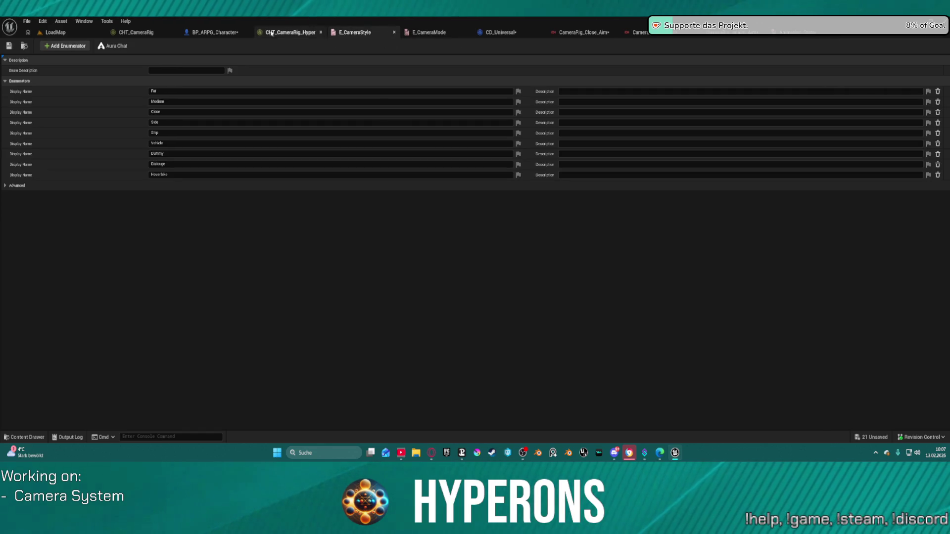
click(295, 32)
click(224, 31)
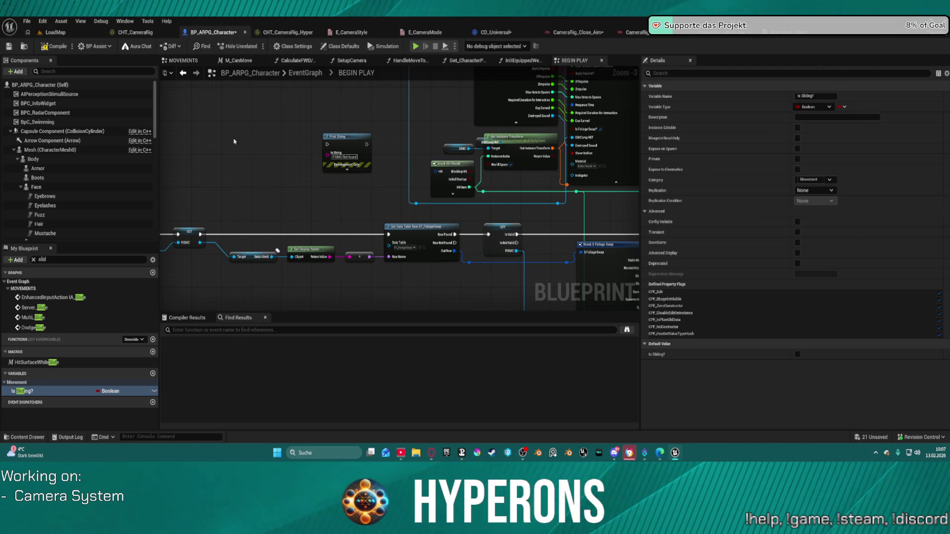
double_click(25, 318)
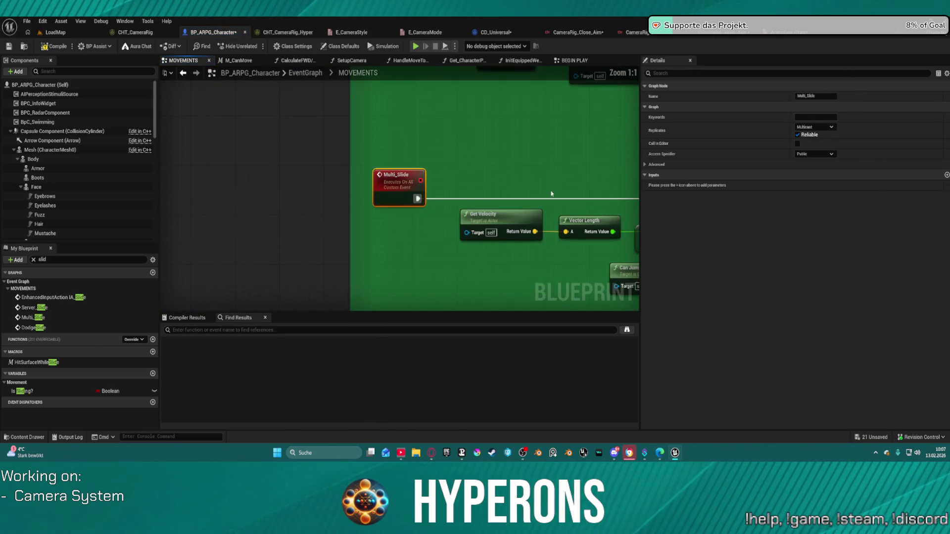
scroll(552, 194, down, 5)
scroll(264, 208, up, 3)
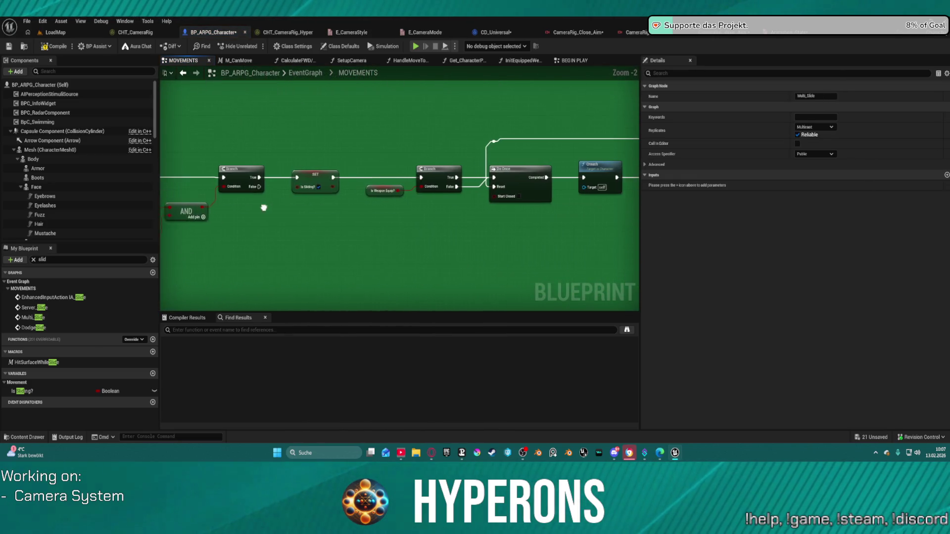
drag(263, 208, 257, 208)
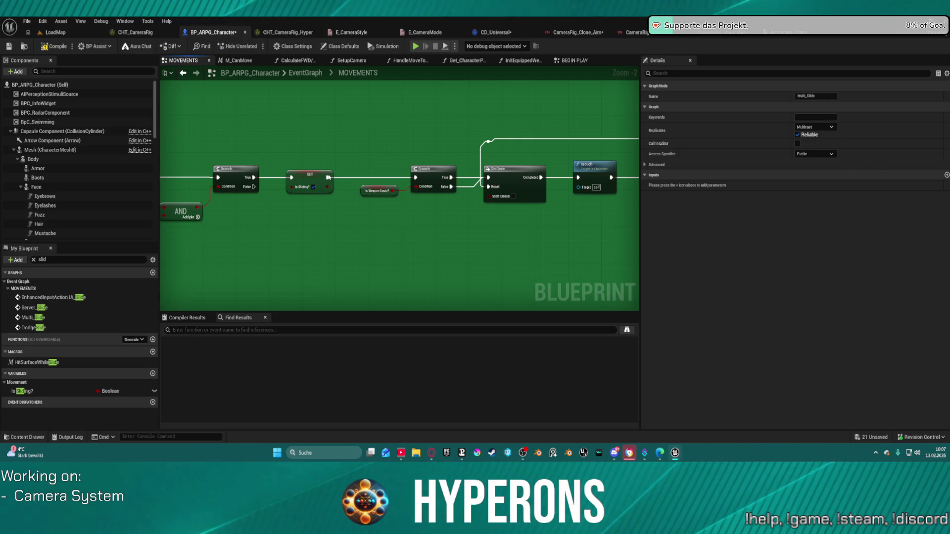
Step: Add an Animation State node and convert it into a setter
right_click(302, 254)
text(a)
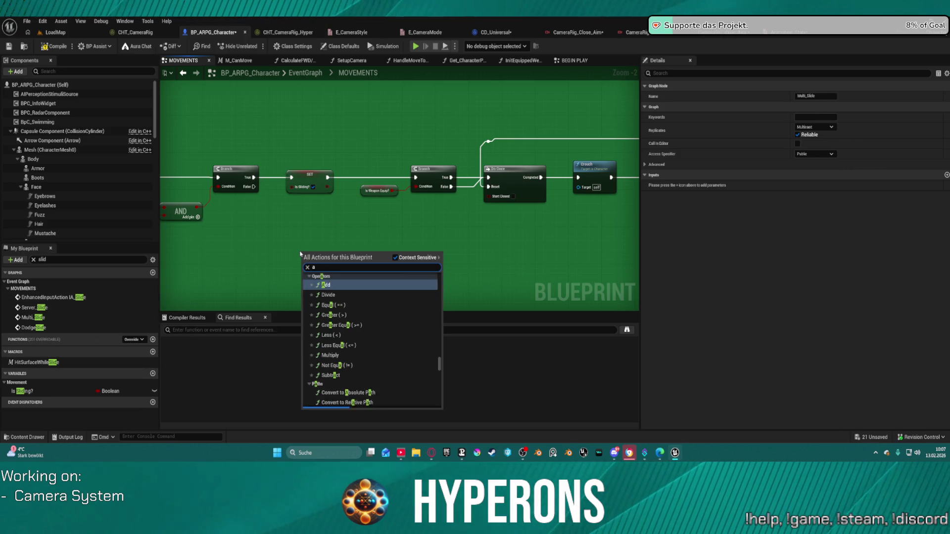
text(nimation )
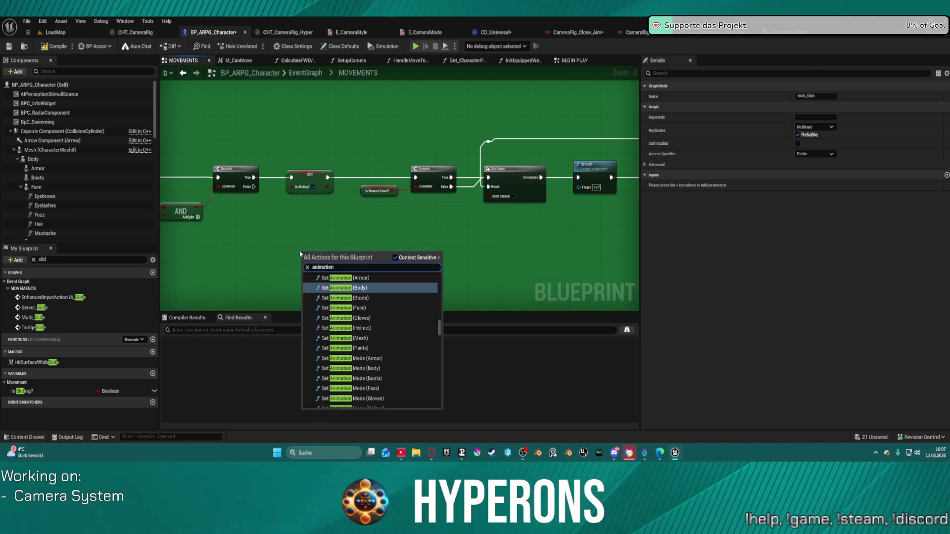
text(sta)
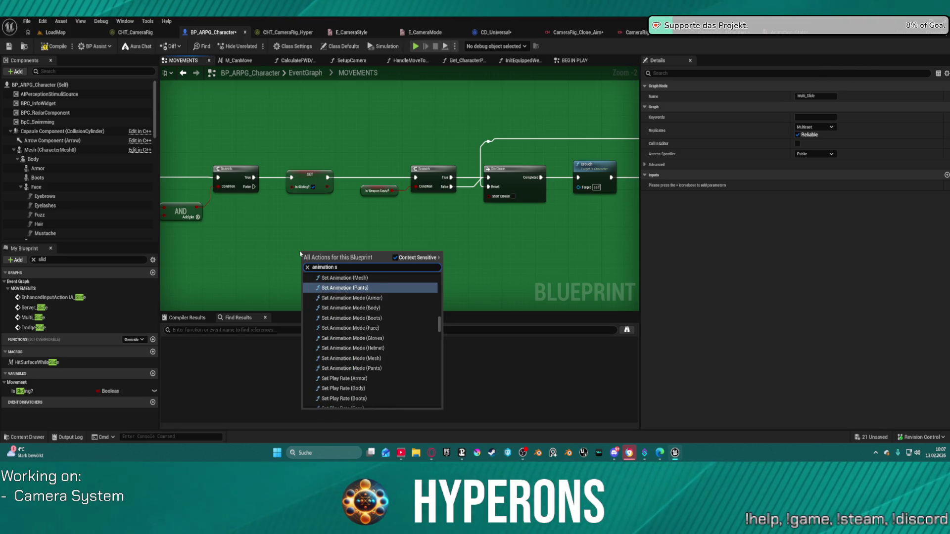
scroll(415, 371, down, 2)
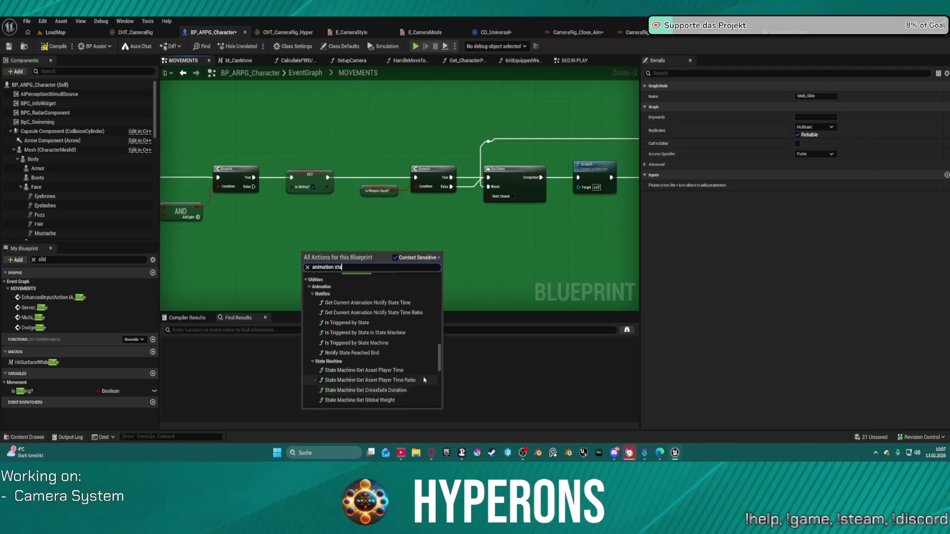
scroll(426, 376, down, 10)
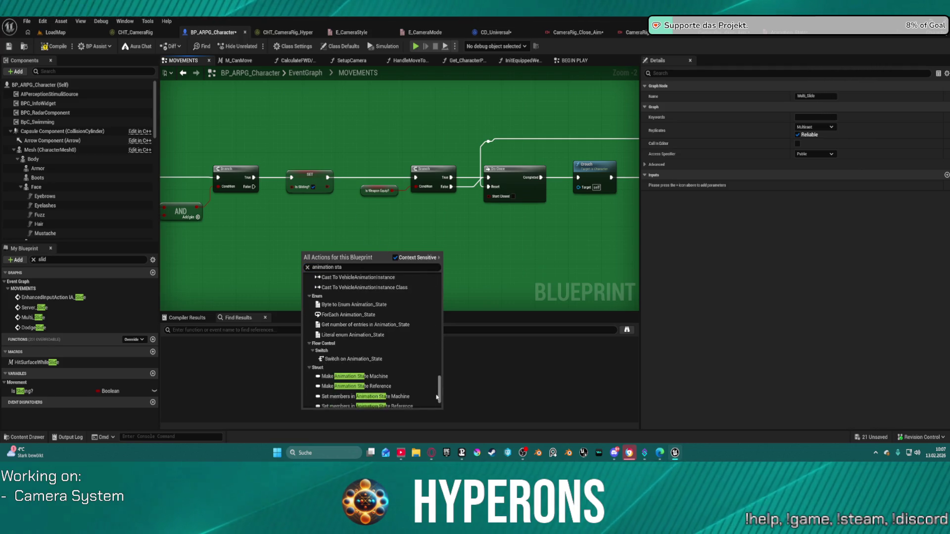
click(346, 394)
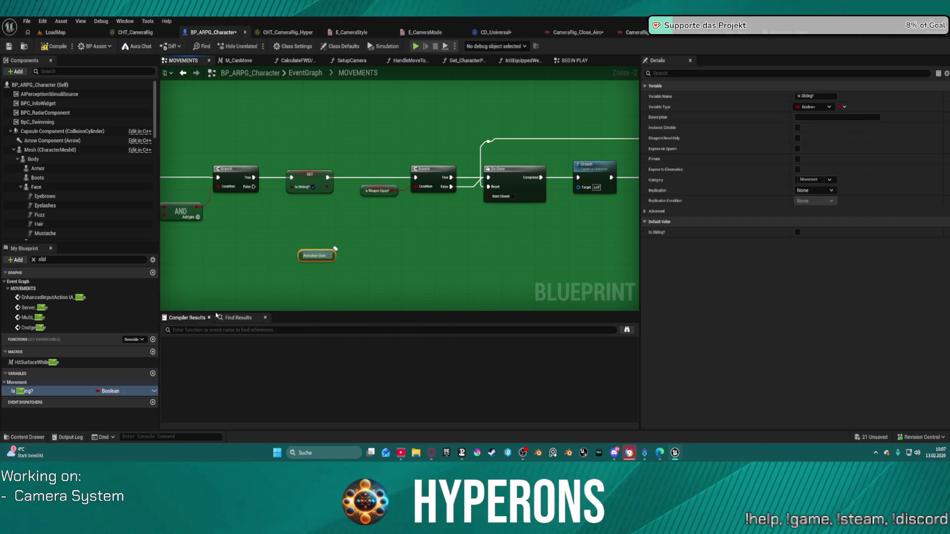
right_click(305, 257)
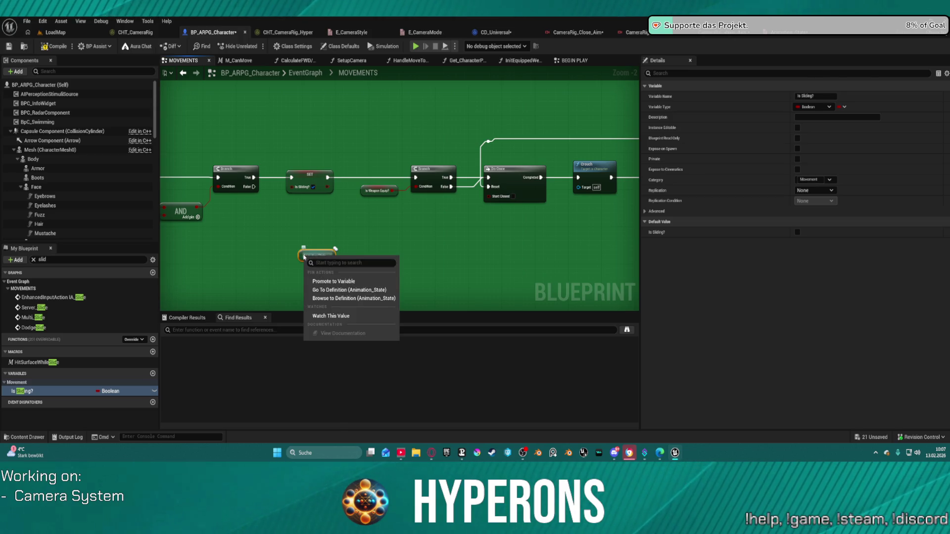
right_click(298, 252)
key(Escape)
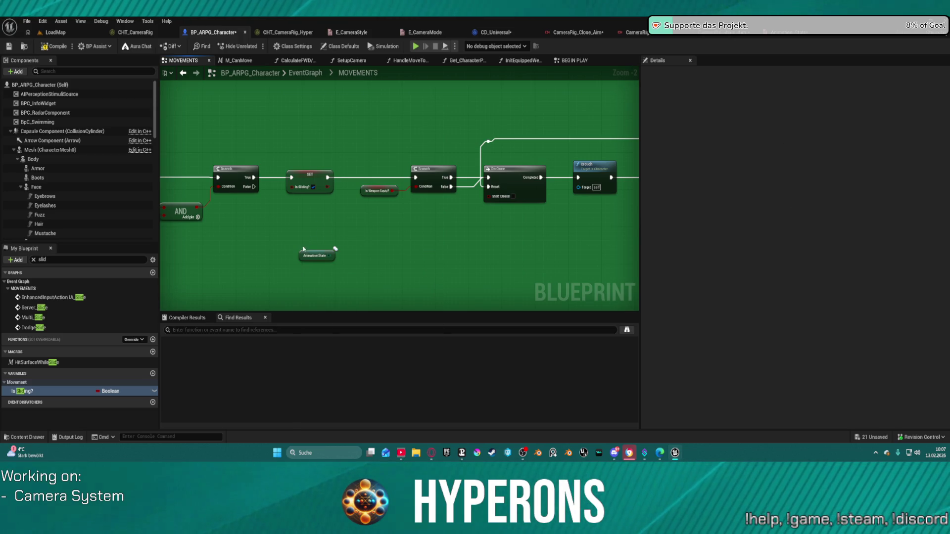
right_click(300, 253)
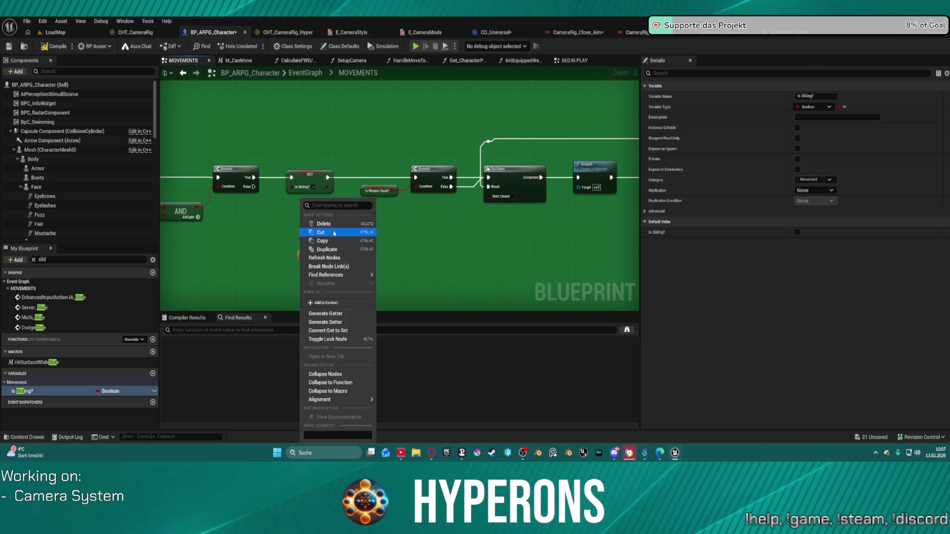
click(350, 333)
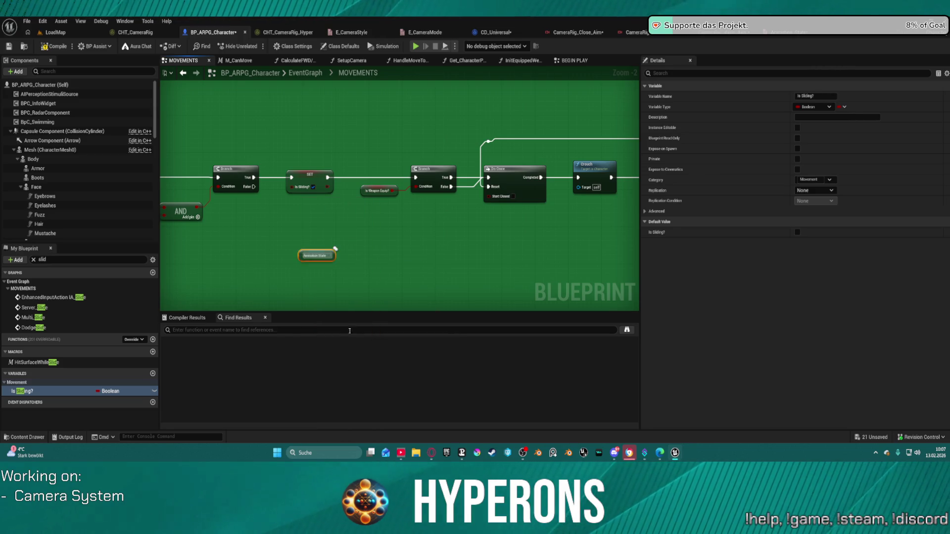
Step: Wire SET Animation State = Sliding between SET Is Sliding and the Branch
drag(380, 247, 431, 207)
drag(327, 177, 358, 215)
mouse_move(424, 216)
mouse_down()
mouse_move(431, 224)
mouse_move(416, 176)
mouse_up()
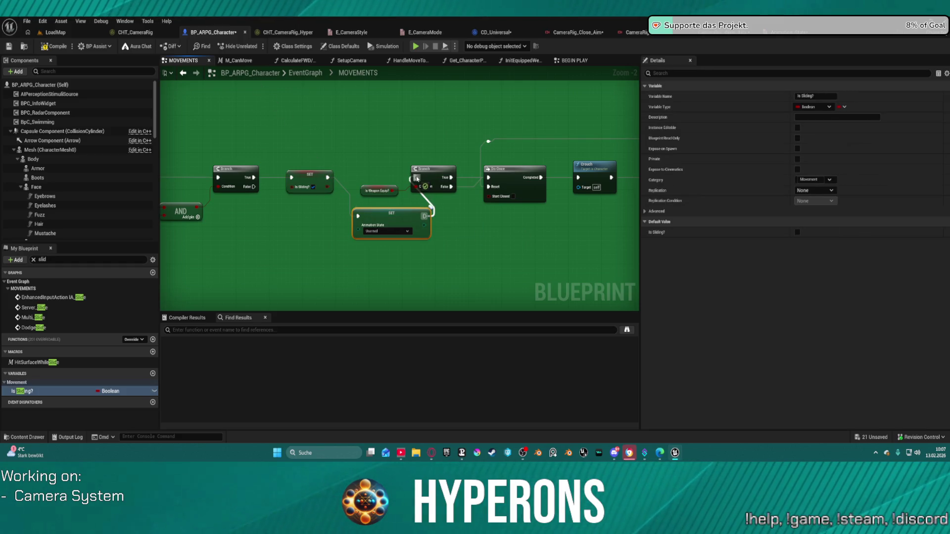
click(380, 231)
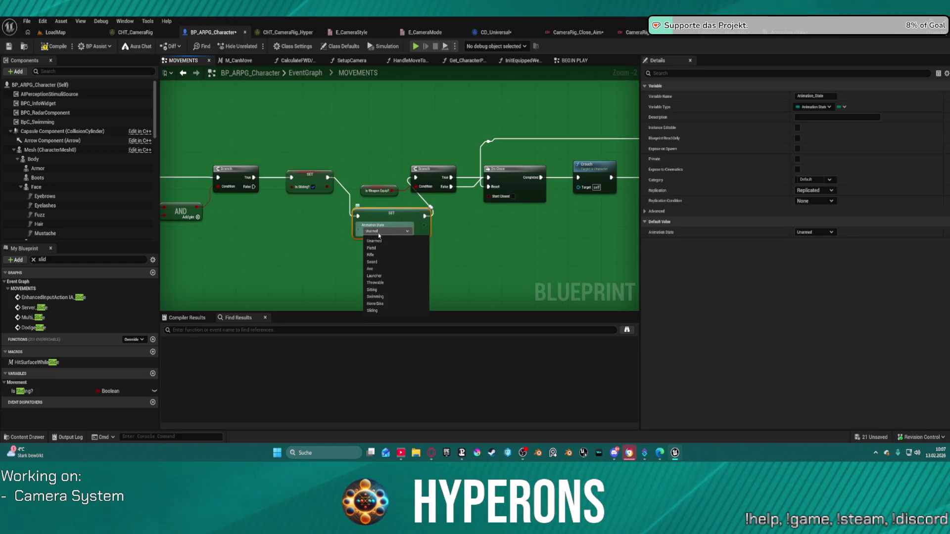
click(390, 309)
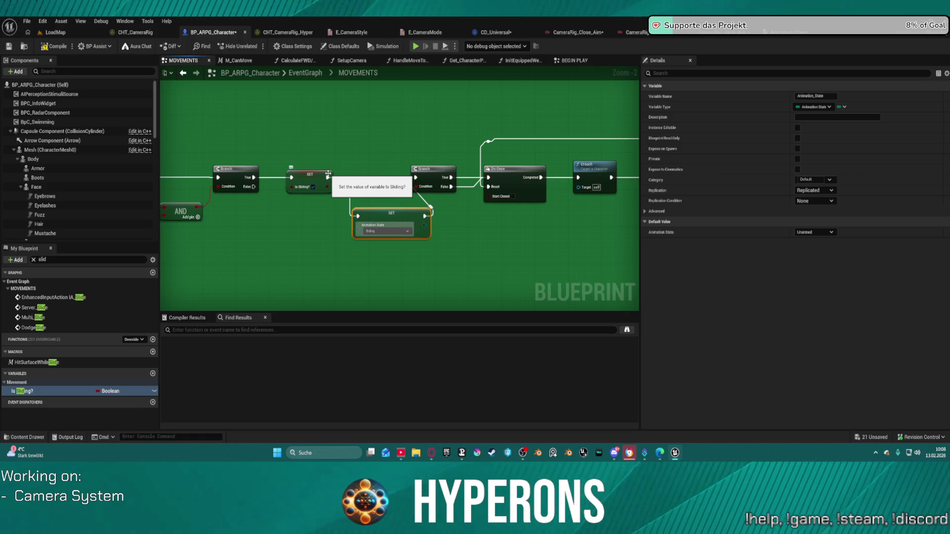
Step: Remove the Animation State setter, rewire SET Is Sliding straight to the Branch, and return to the enum
key(Delete)
mouse_move(331, 174)
mouse_down()
mouse_move(426, 181)
mouse_move(415, 177)
mouse_up()
click(388, 153)
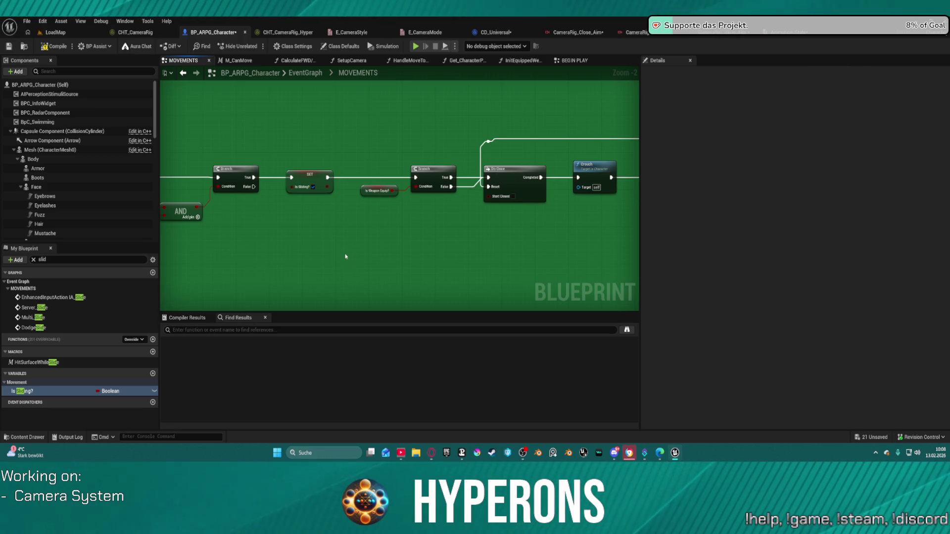
click(777, 34)
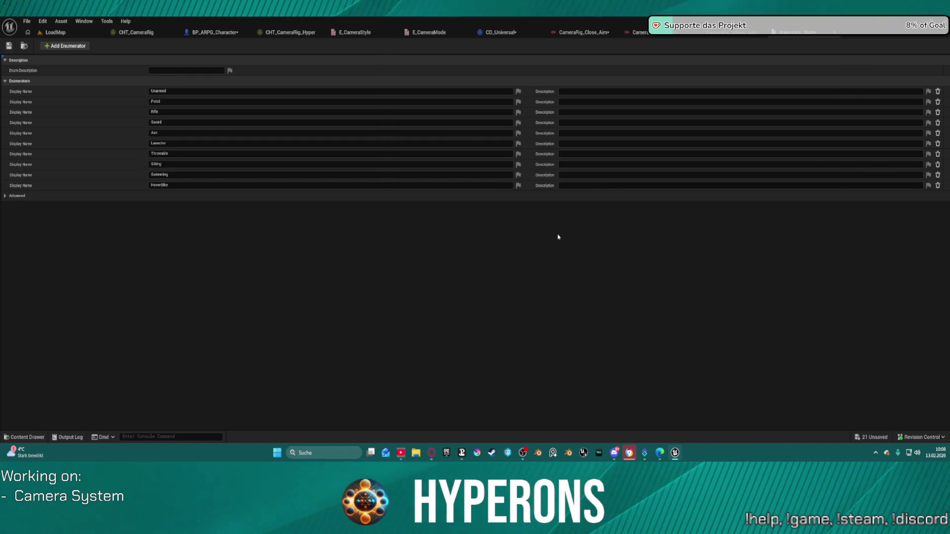
Step: Check Animation_State in the Content Drawer, then bring up the CameraStyle/CameraMode struct
click(591, 31)
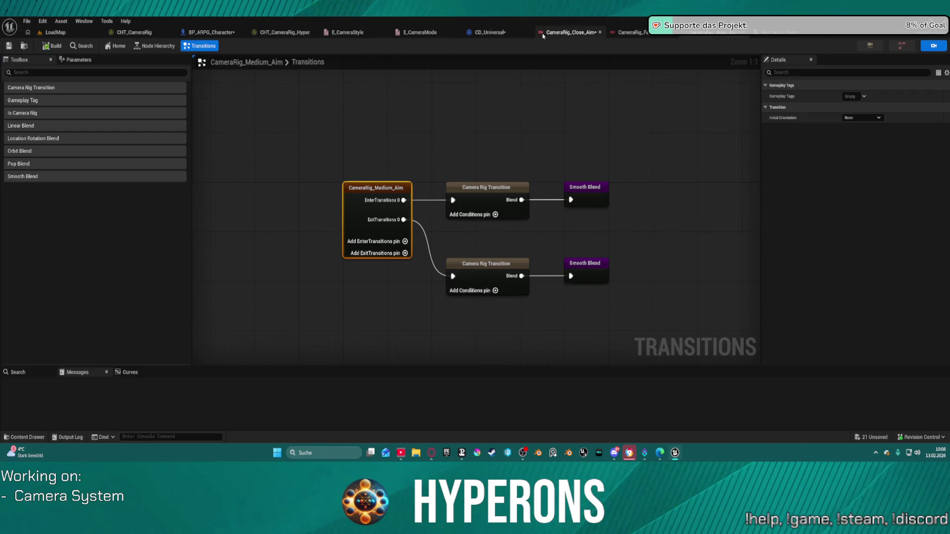
key(ctrl+space)
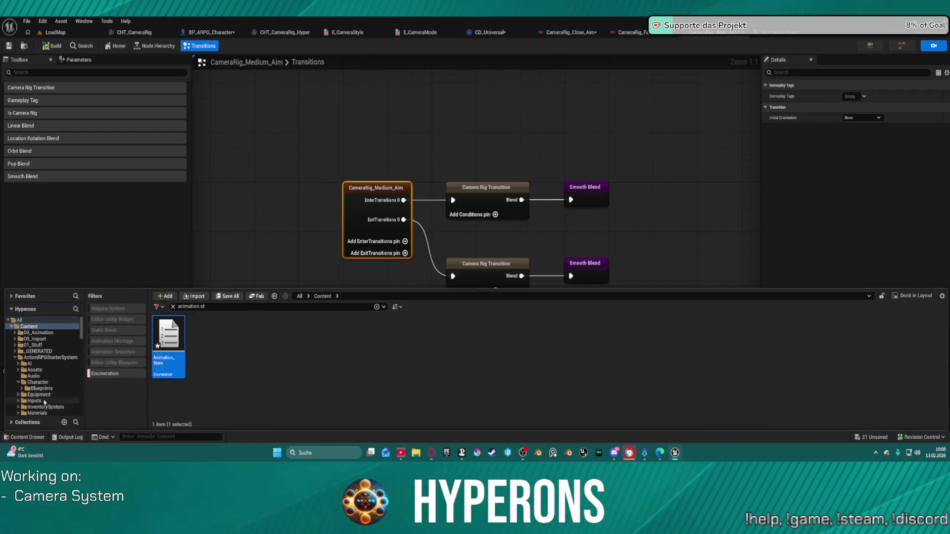
scroll(47, 390, down, 5)
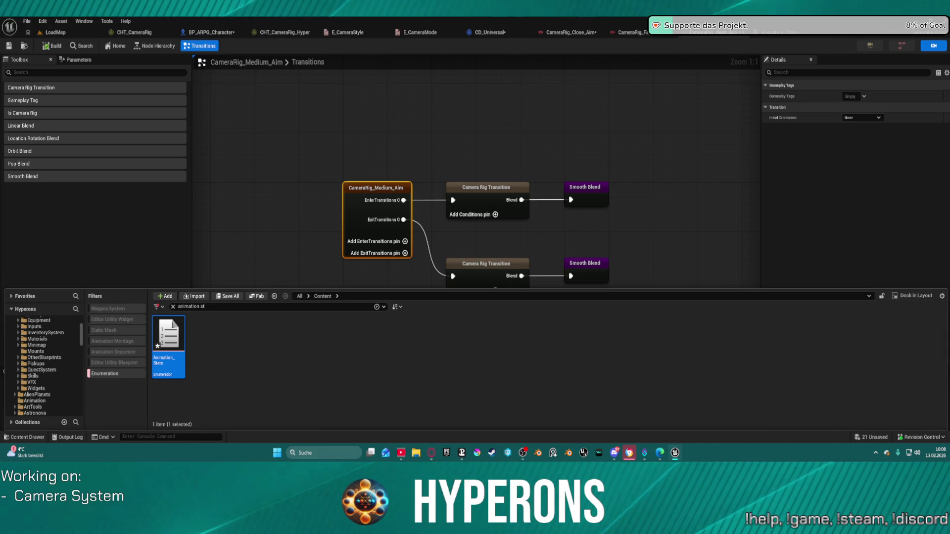
key(ctrl+space)
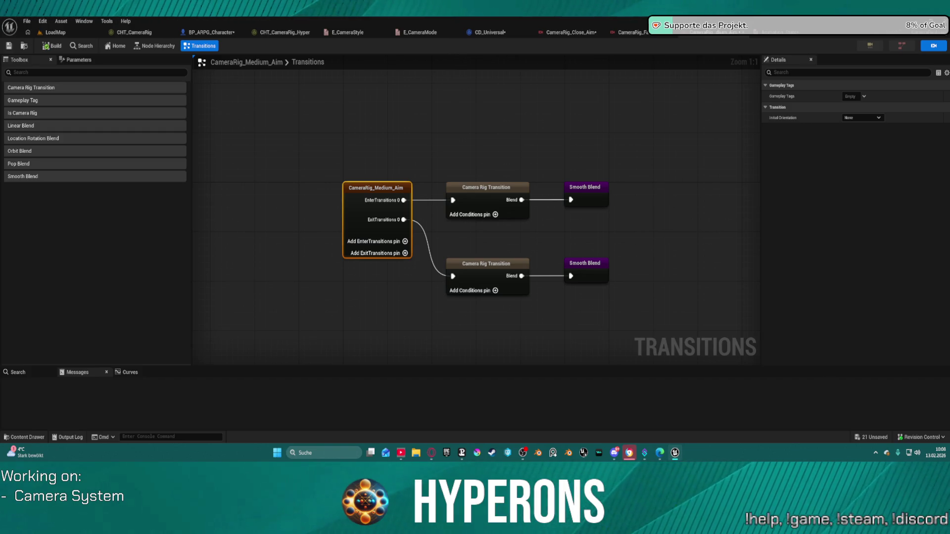
key(ctrl+Tab)
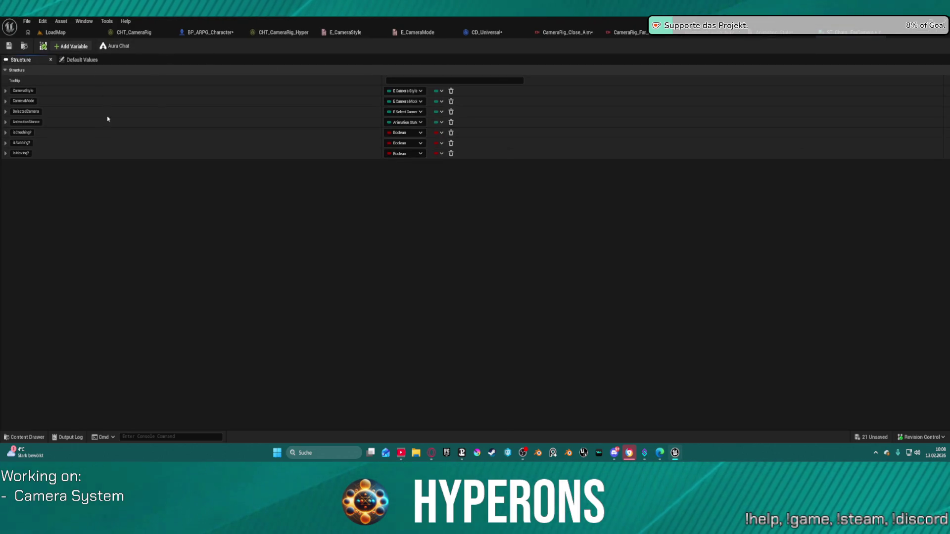
Step: Add a boolean member to the struct and name it IsSliding?
click(71, 46)
double_click(25, 164)
text(IsSliding)
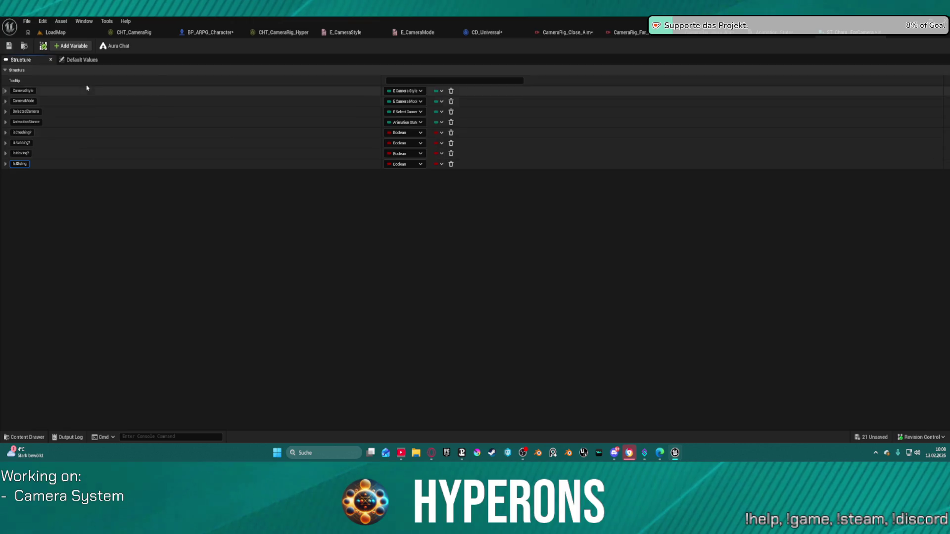
text(?)
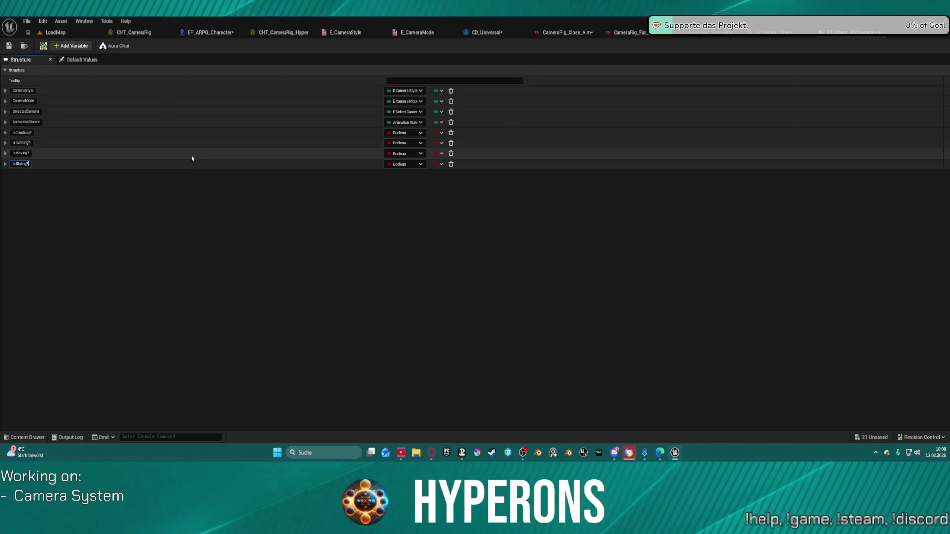
key(Return)
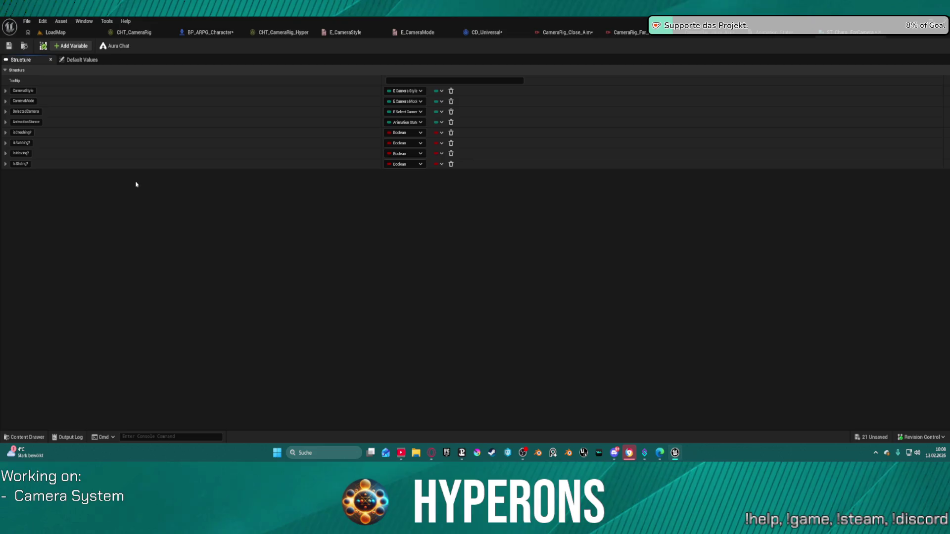
Step: Save the struct, then Save All, checking out the listed assets
click(8, 47)
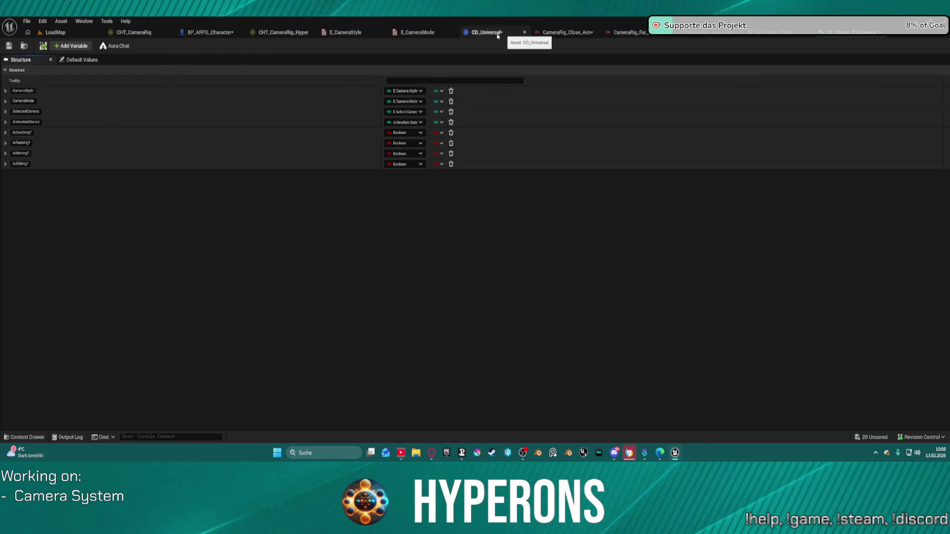
click(10, 46)
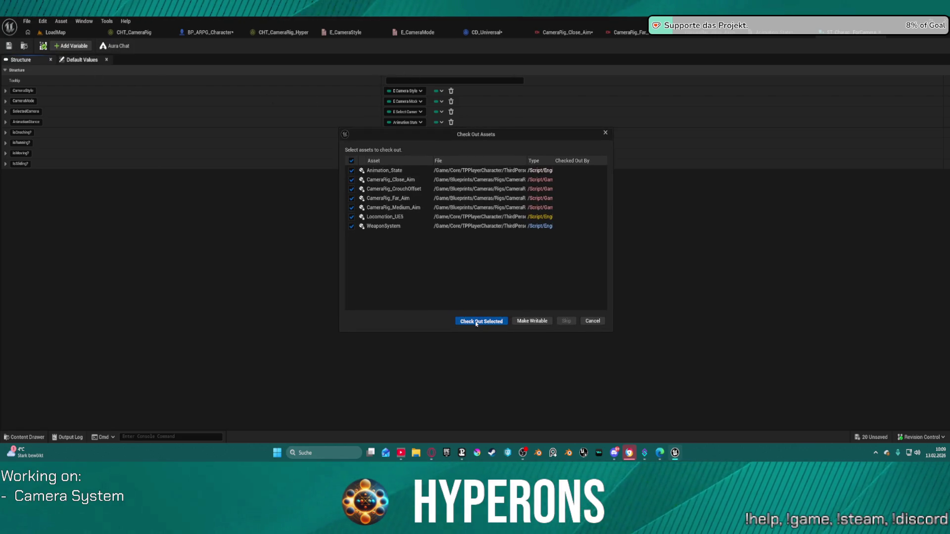
click(476, 323)
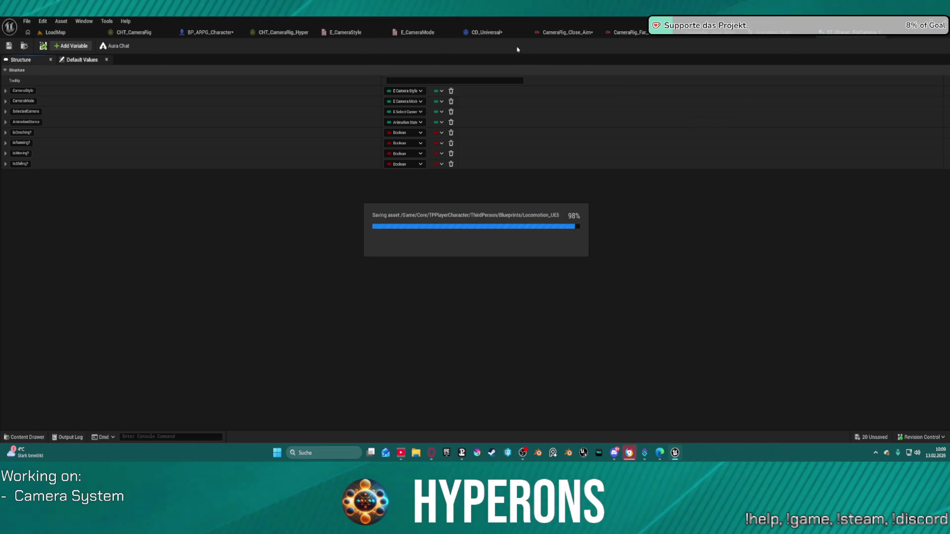
Step: In CD_Universal, delete the Unarmed comparison and add an OR node feeding the Branch condition
click(486, 32)
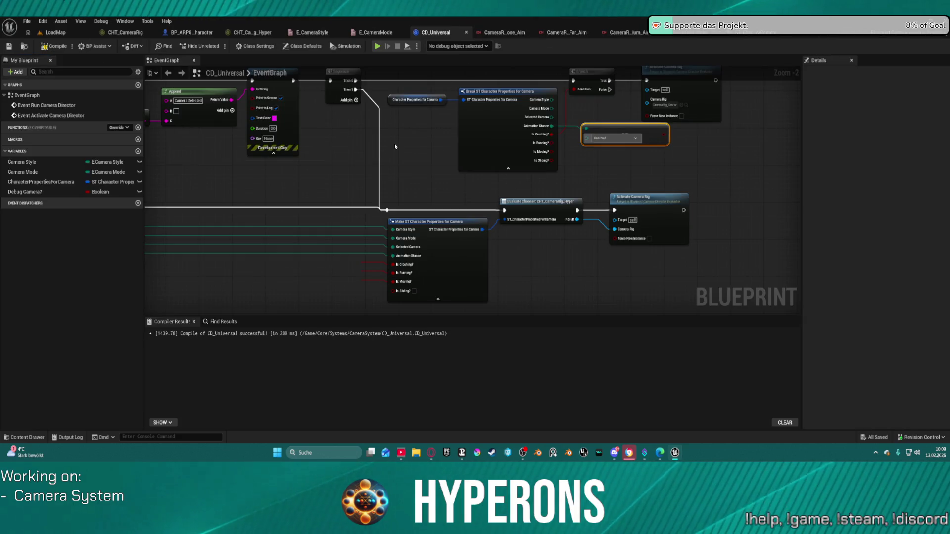
mouse_move(381, 169)
mouse_down()
mouse_move(628, 193)
mouse_move(391, 166)
mouse_up()
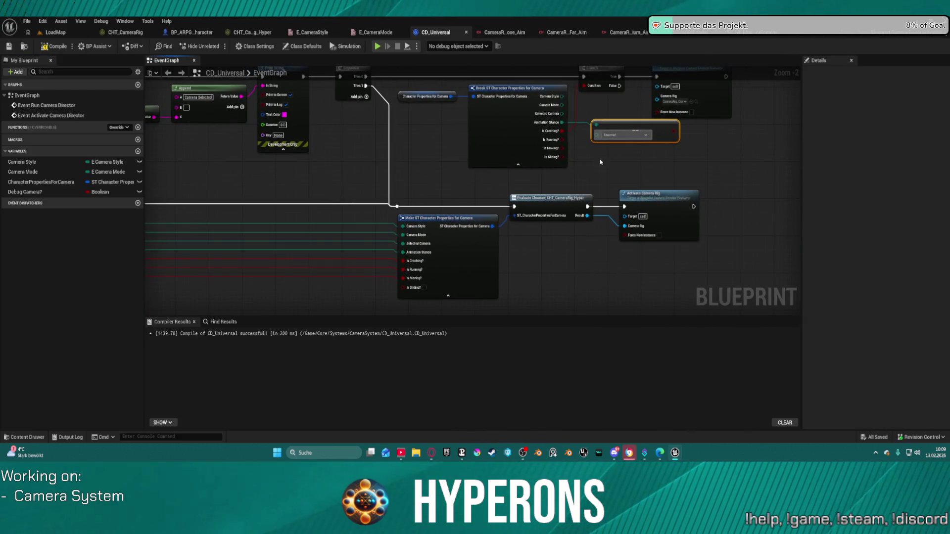
drag(618, 172, 586, 172)
key(Delete)
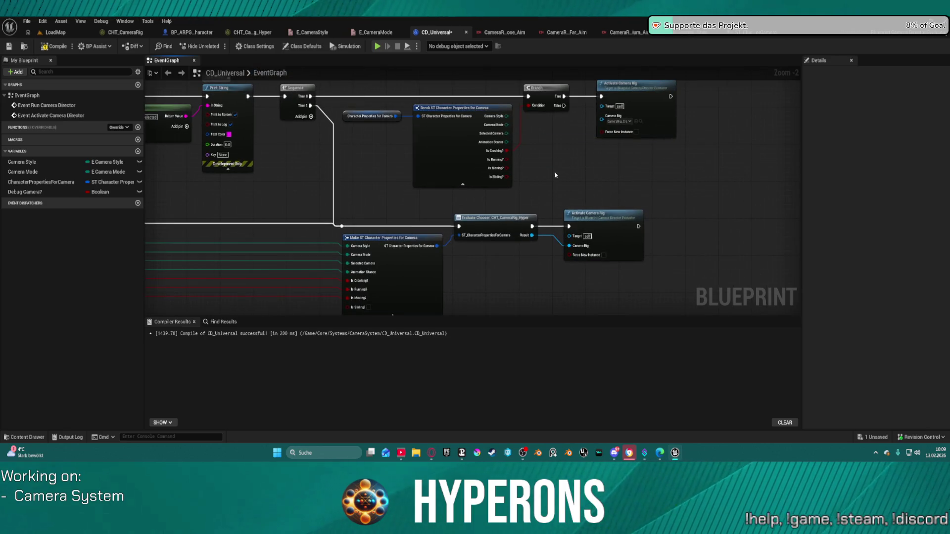
drag(527, 109, 533, 143)
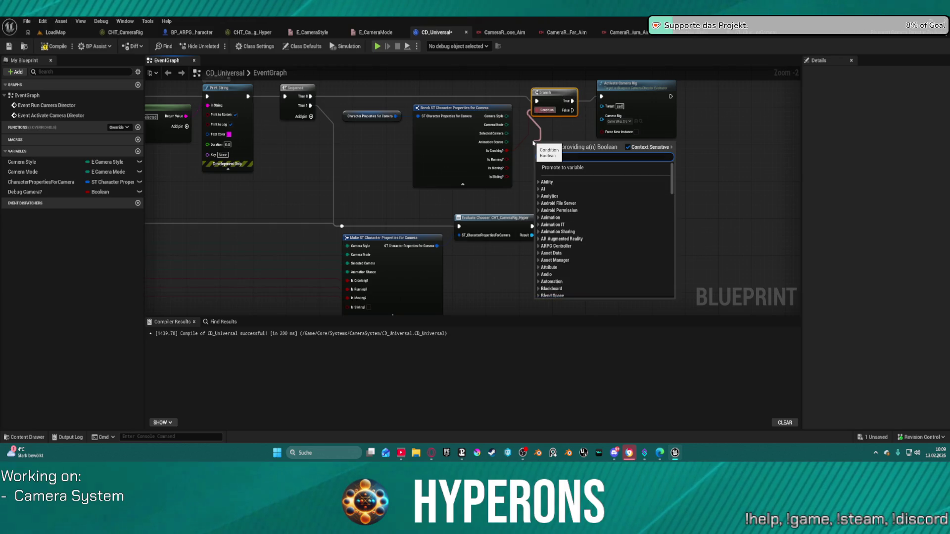
text(or)
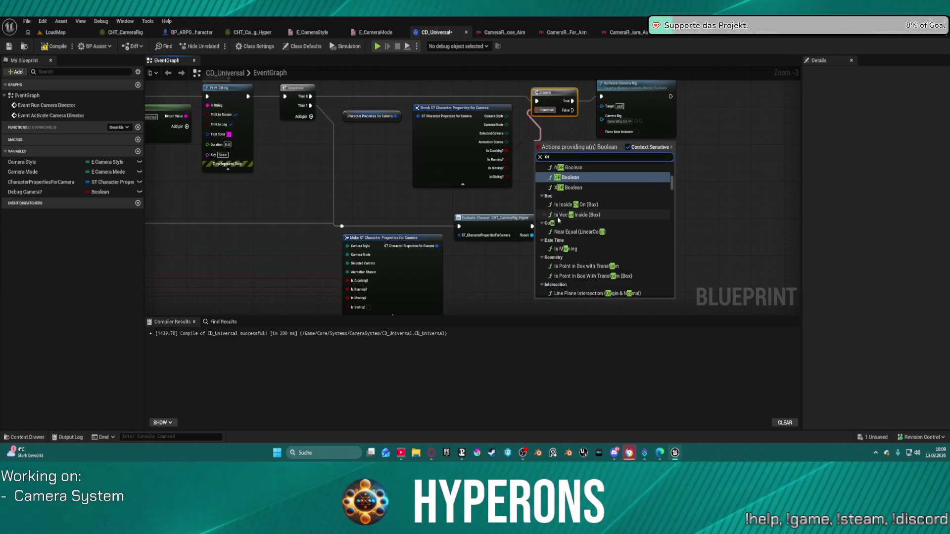
click(569, 177)
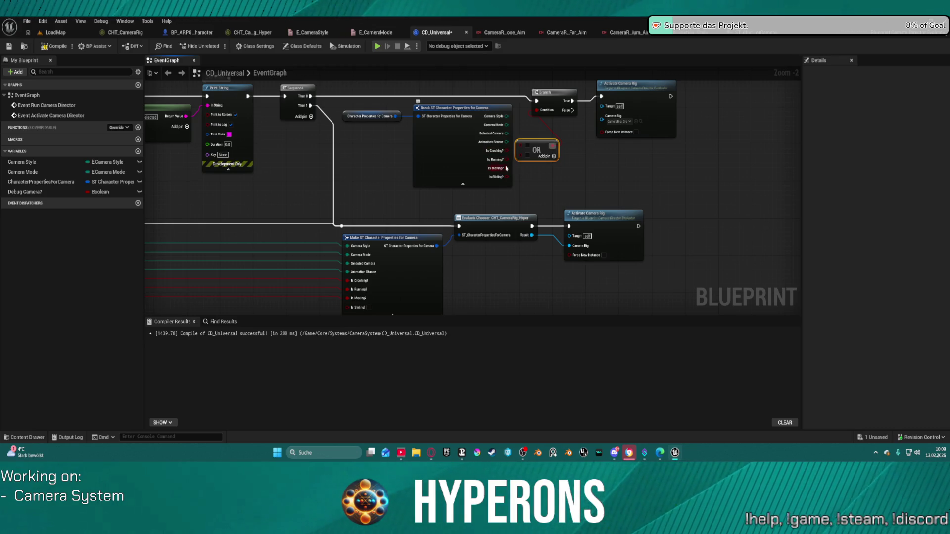
Step: Wire the Break node's Is Sliding? output toward the OR and Make nodes
click(510, 149)
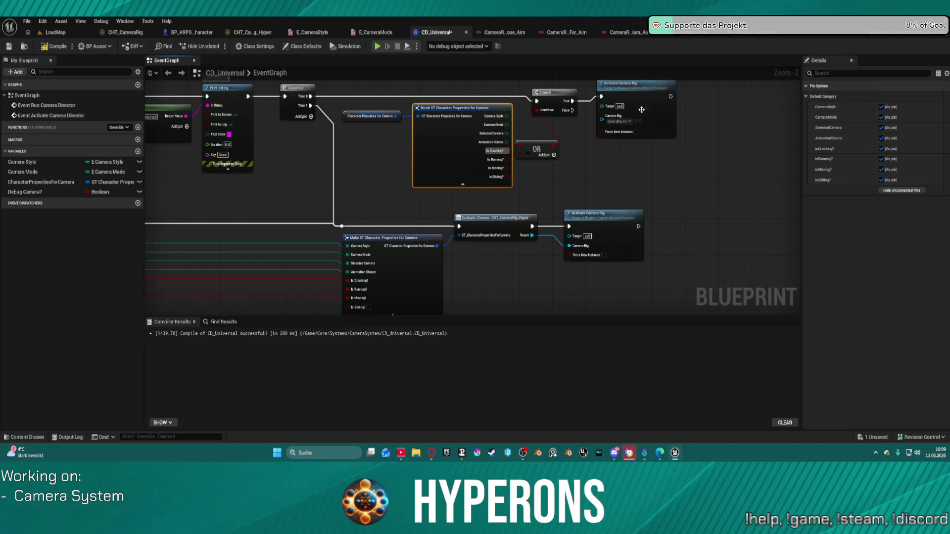
drag(507, 177, 522, 158)
mouse_move(261, 183)
mouse_down()
mouse_move(395, 194)
mouse_move(549, 74)
mouse_up()
scroll(549, 75, down, 1)
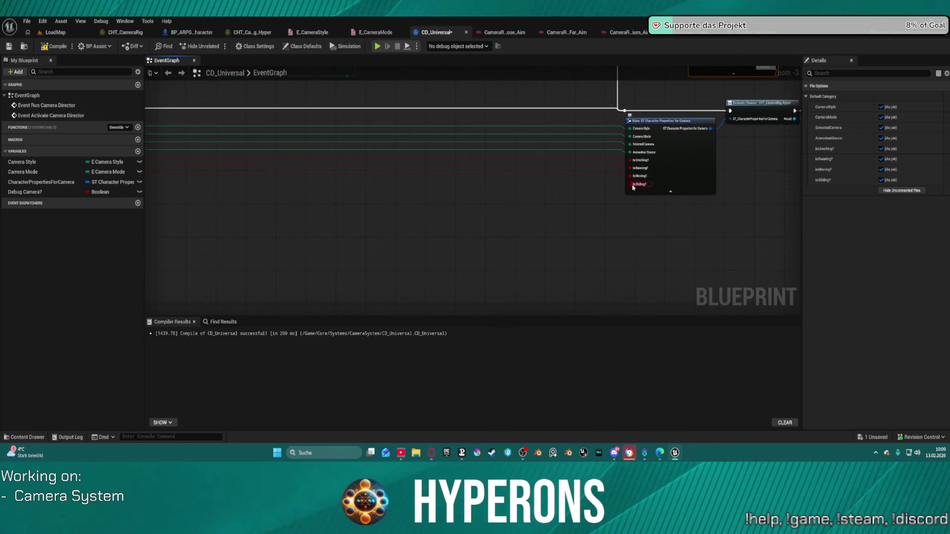
mouse_move(633, 184)
mouse_down()
mouse_move(170, 153)
mouse_move(168, 172)
mouse_move(547, 185)
mouse_move(546, 169)
mouse_up()
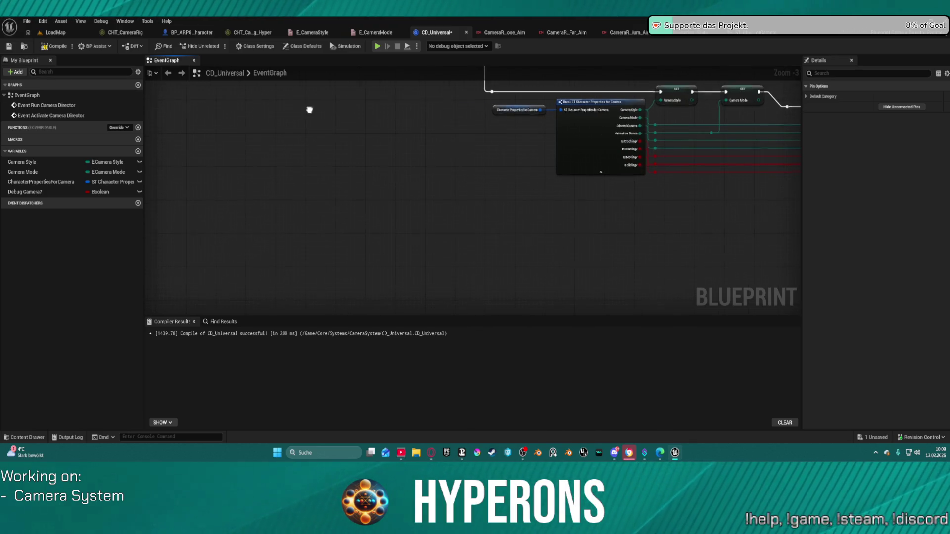
scroll(307, 153, down, 3)
drag(307, 153, 197, 111)
scroll(225, 135, up, 4)
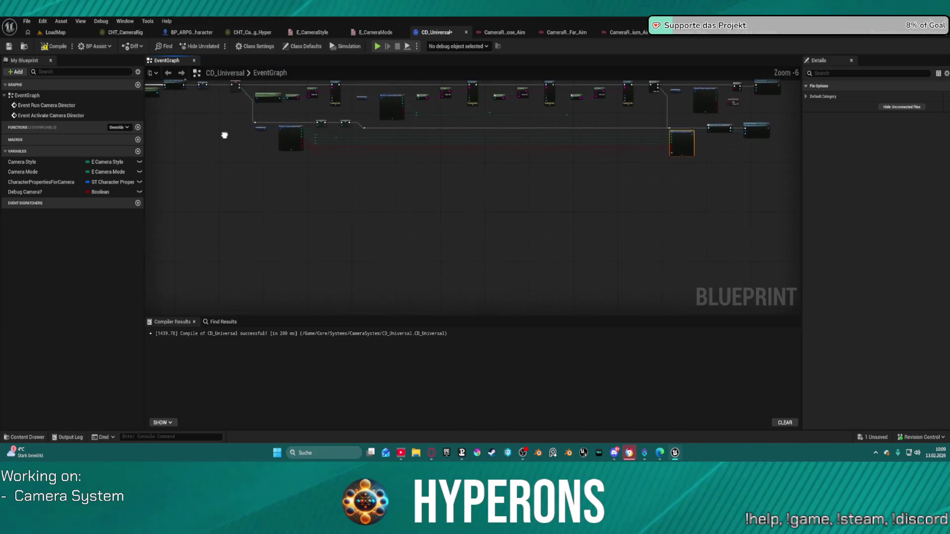
Step: Bring the Character Properties getter and Break node beside the Make node near Evaluate Chooser
click(345, 129)
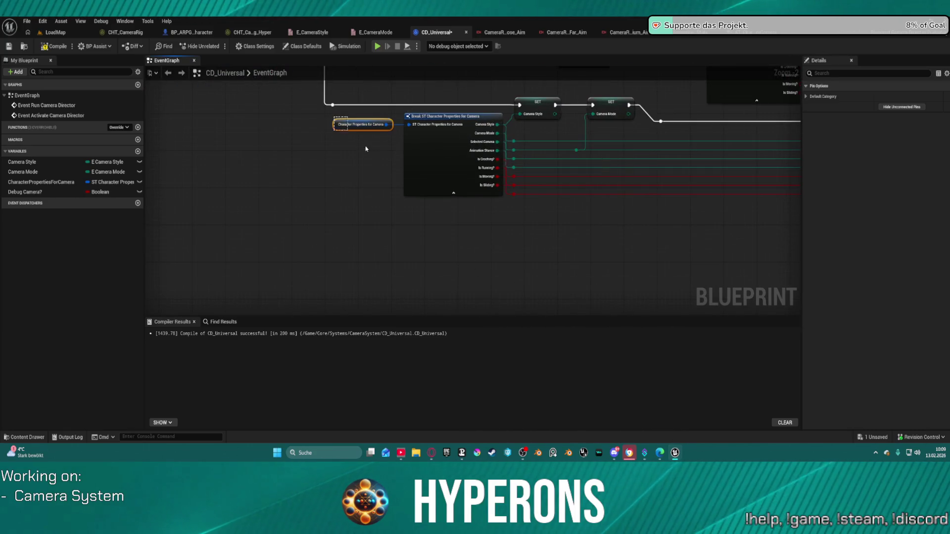
ctrl+click(442, 174)
drag(539, 214, 297, 183)
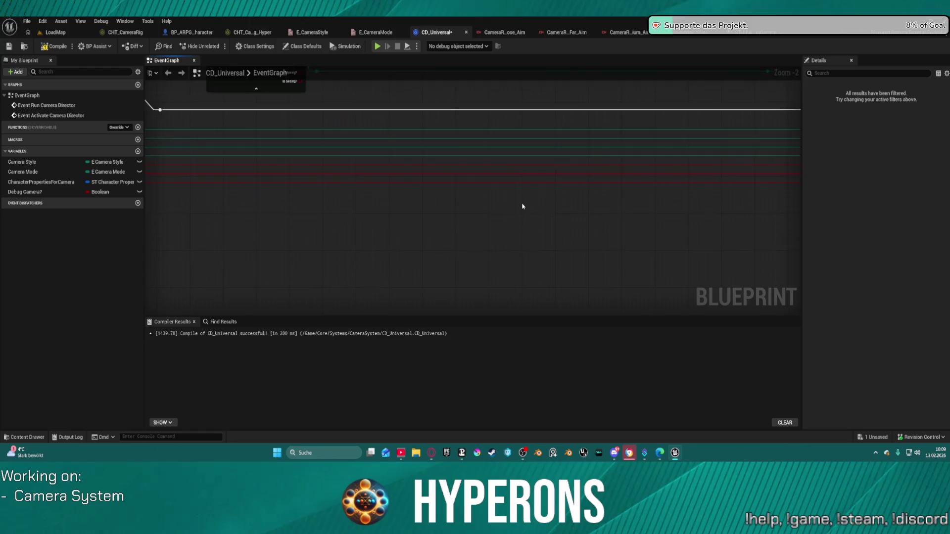
drag(522, 205, 215, 237)
key(ctrl+v)
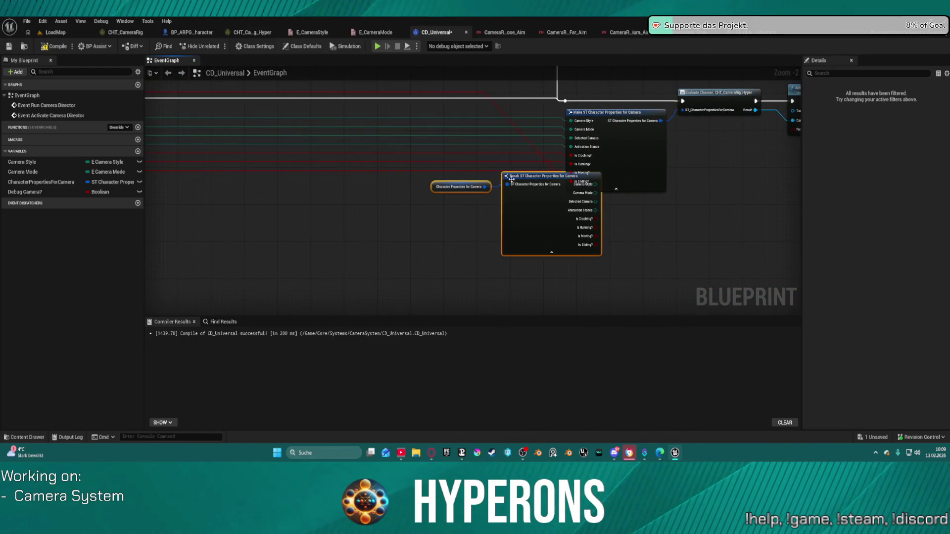
right_click(512, 183)
drag(508, 176, 458, 117)
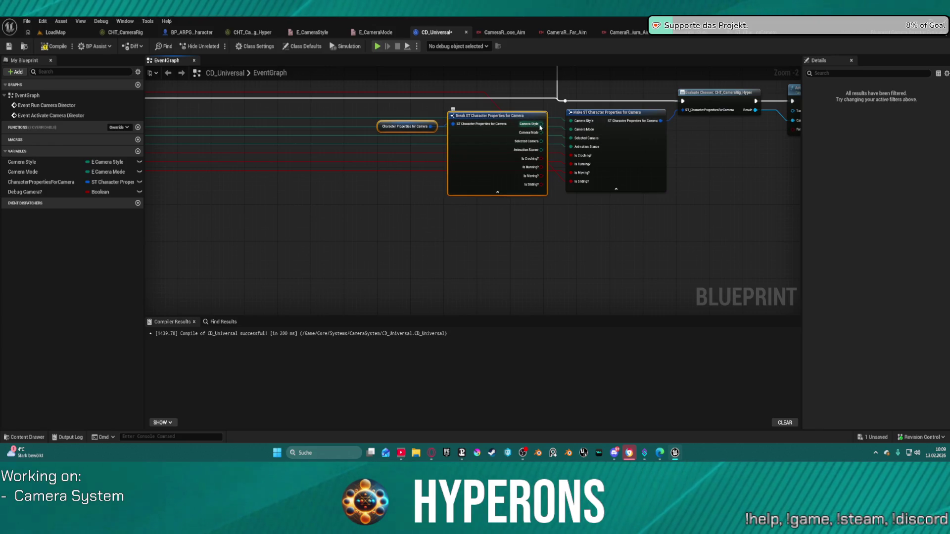
Step: Delete the Break/Make struct nodes, wire the getter directly into Evaluate Chooser, and compile
click(571, 129)
mouse_move(570, 129)
mouse_down()
mouse_move(542, 134)
mouse_move(564, 169)
mouse_move(562, 198)
mouse_up()
click(395, 128)
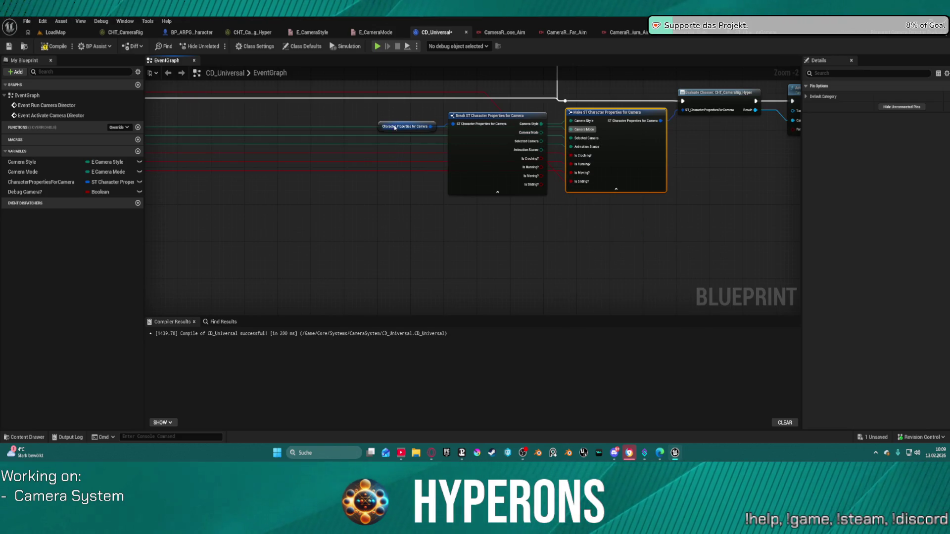
mouse_move(462, 115)
mouse_down()
mouse_move(548, 168)
mouse_move(532, 148)
mouse_up()
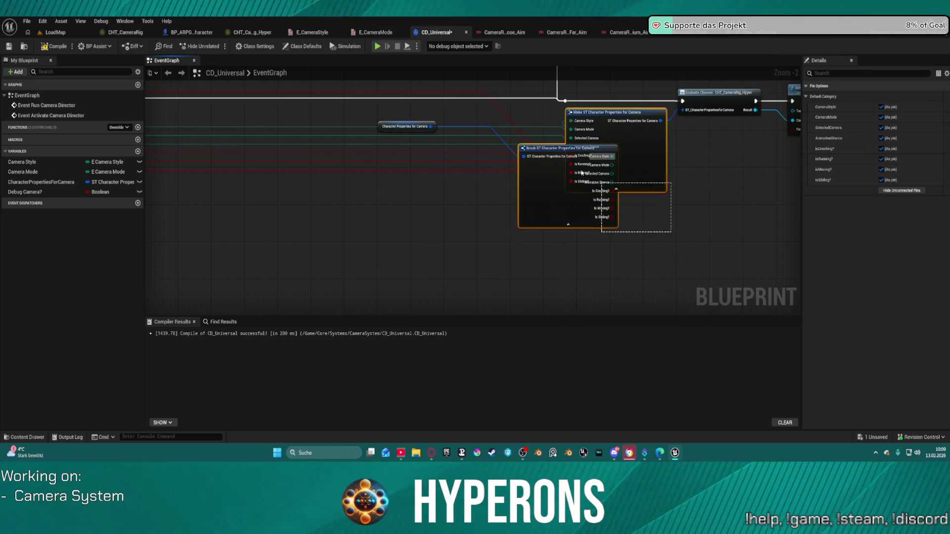
key(Delete)
drag(432, 127, 683, 110)
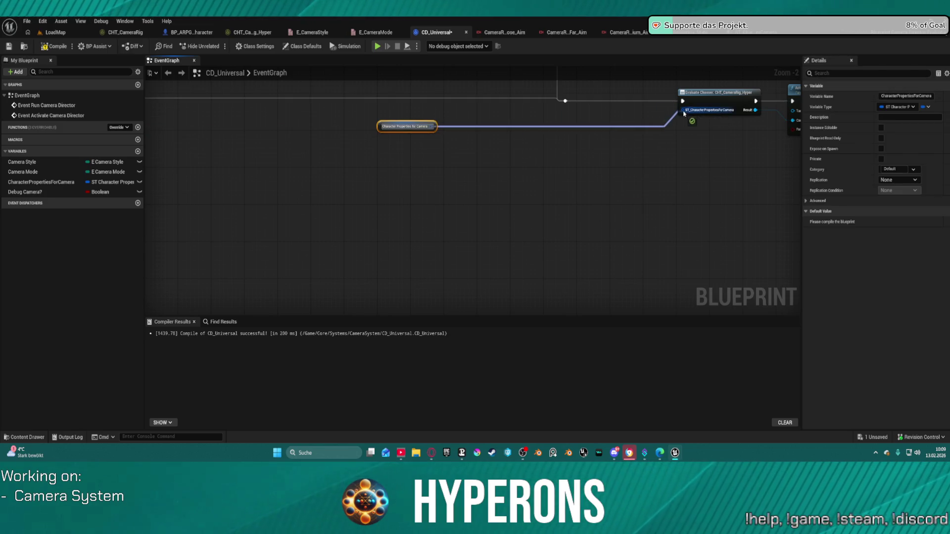
key(f)
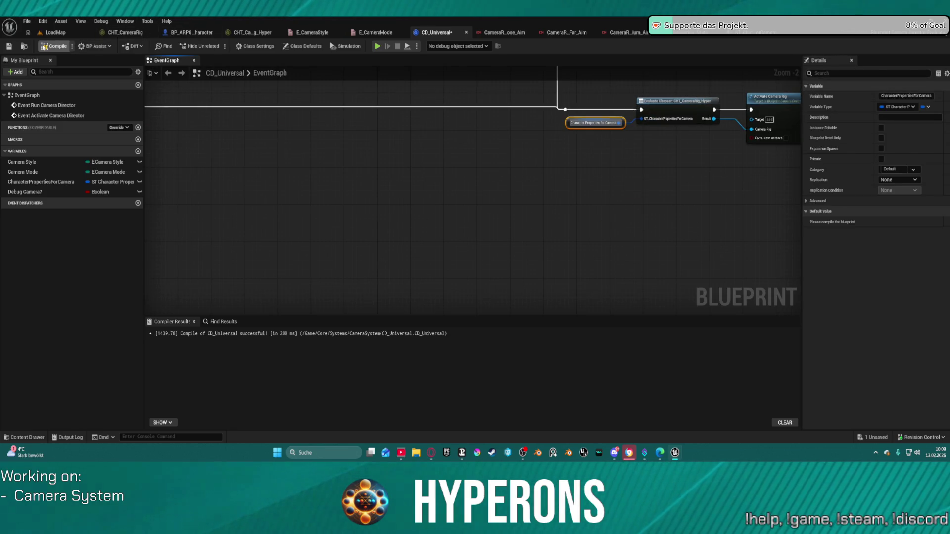
click(53, 46)
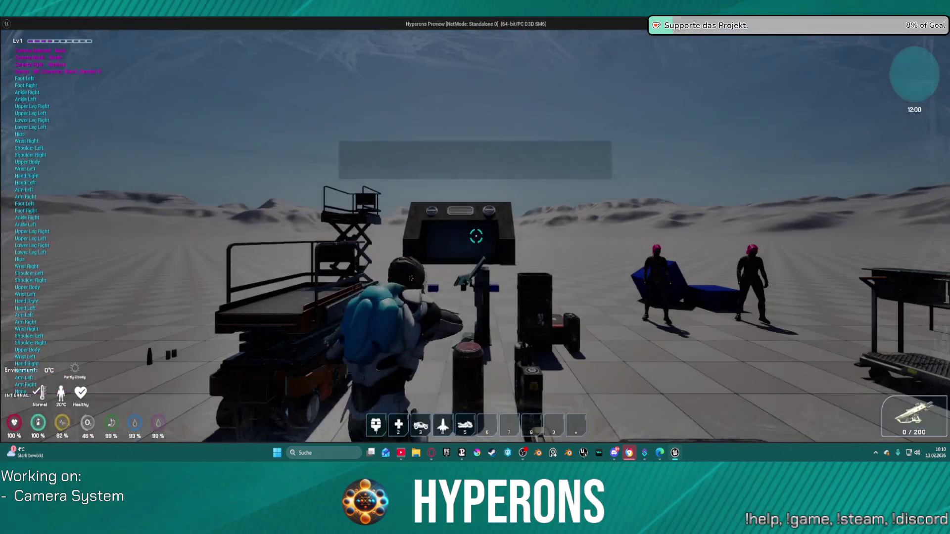
key(w)
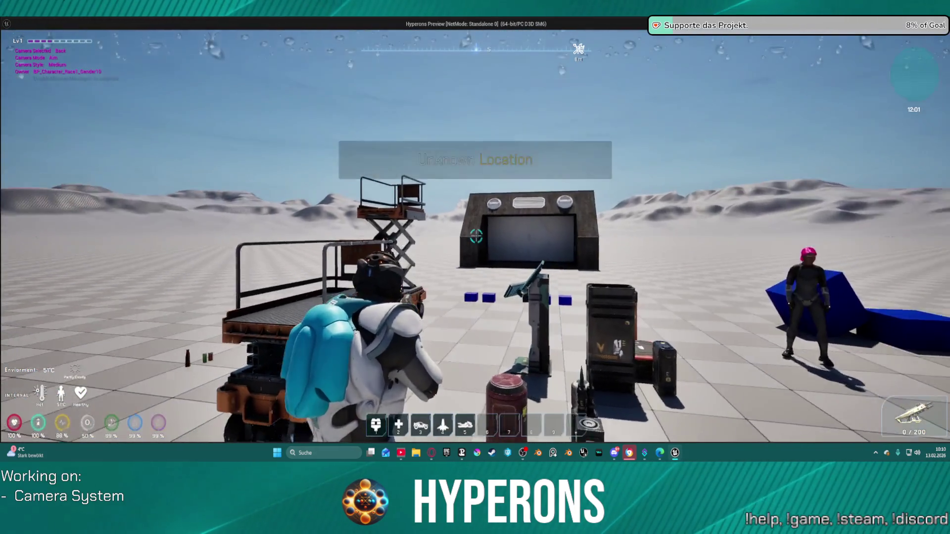
key(v)
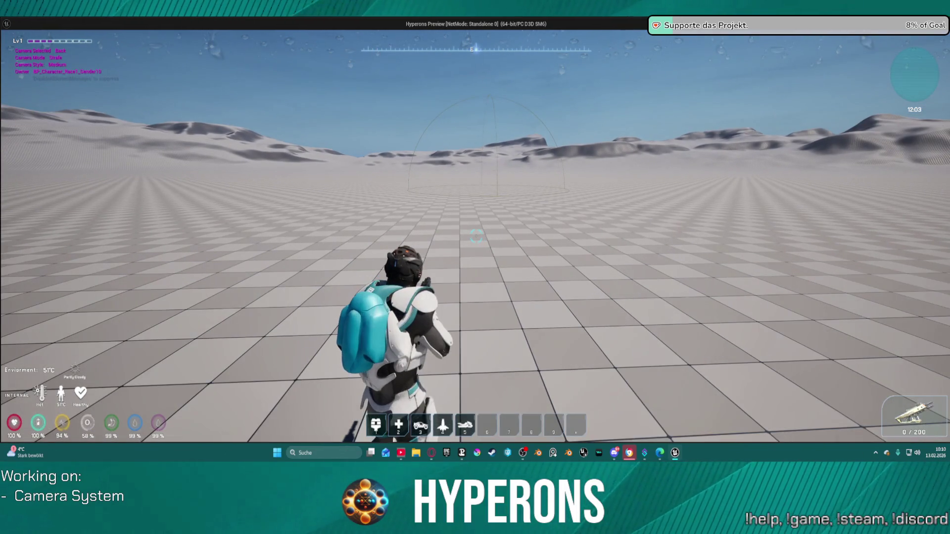
key(v)
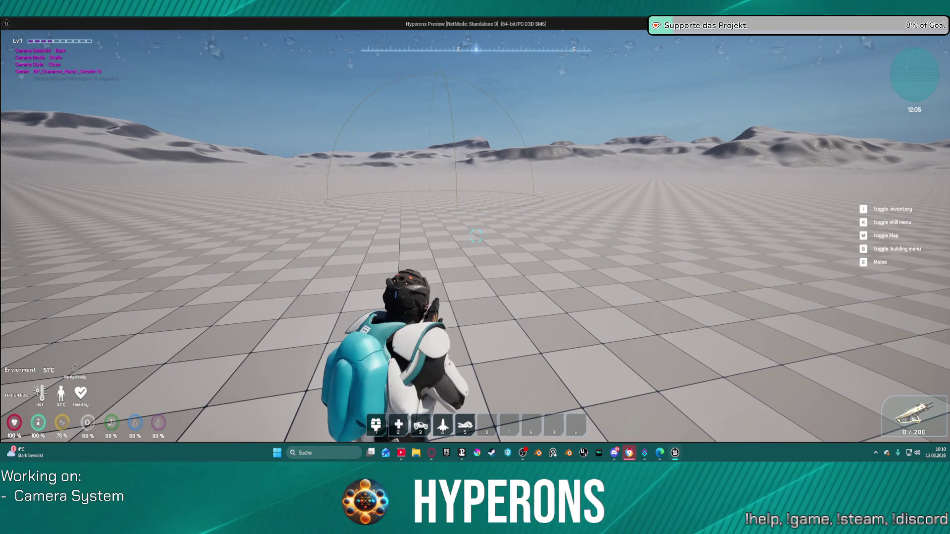
key(Escape)
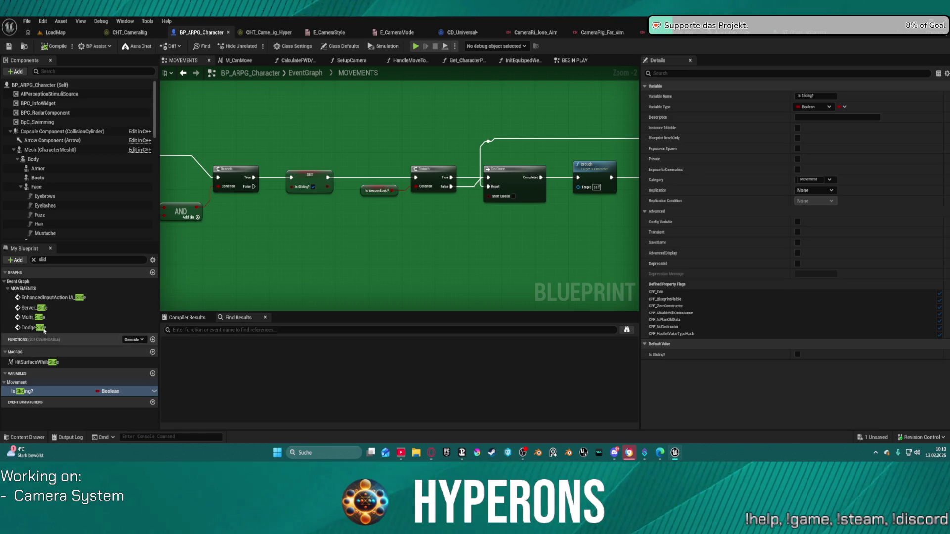
Step: In Get_CharacterPropertiesForCamera, feed a Get Is Sliding? node into the struct's Is Sliding? pin and compile
text(ca)
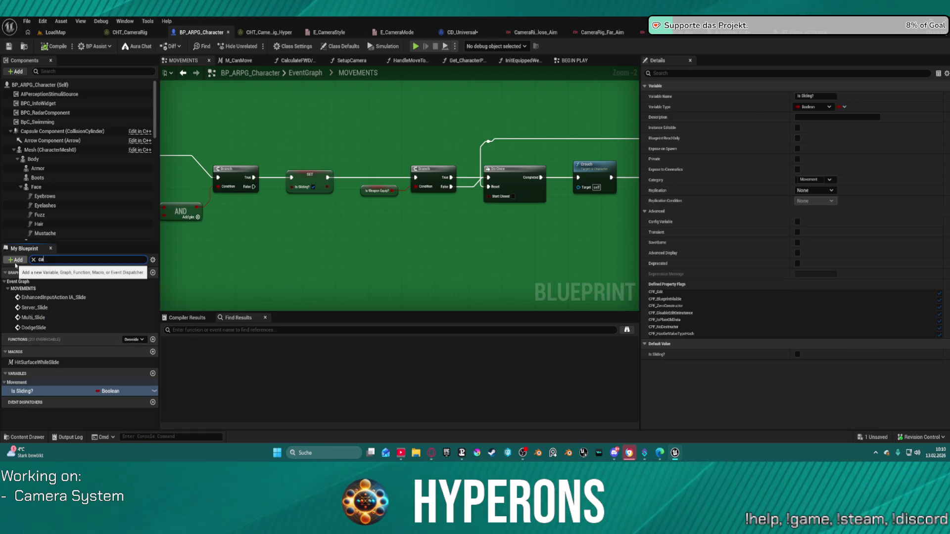
text(mera)
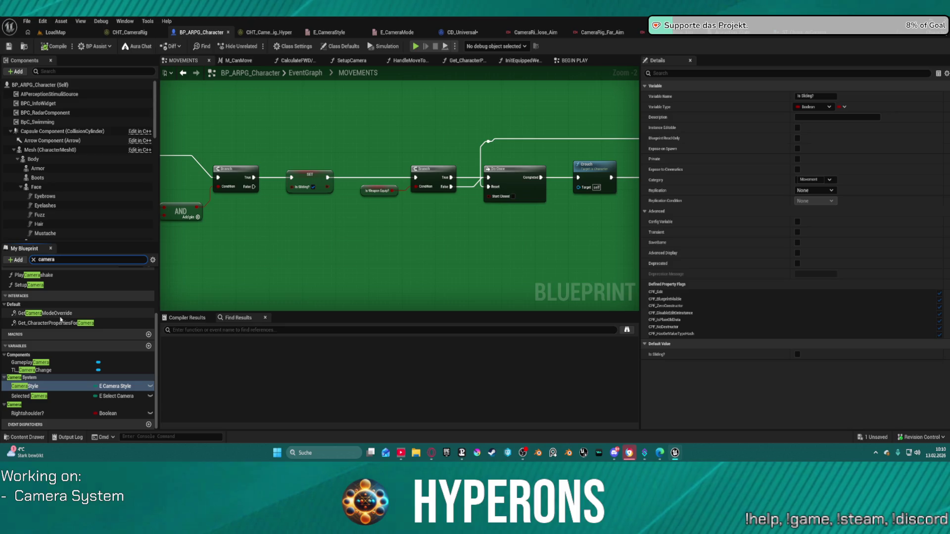
double_click(74, 323)
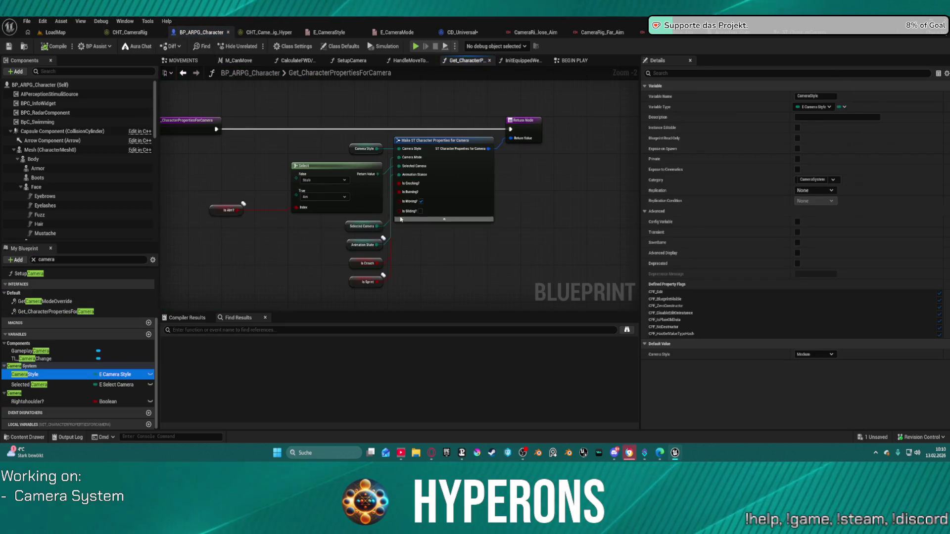
drag(402, 234, 420, 270)
text(sl)
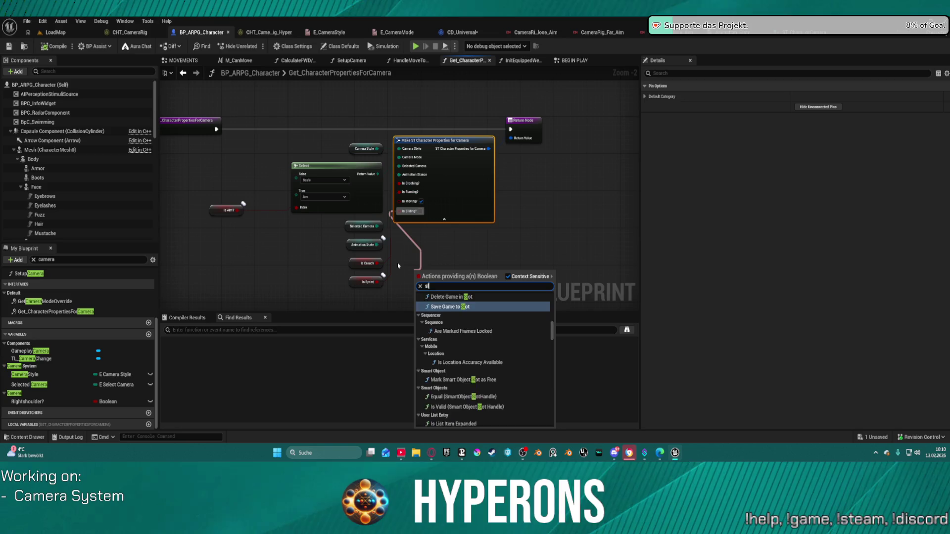
text(id)
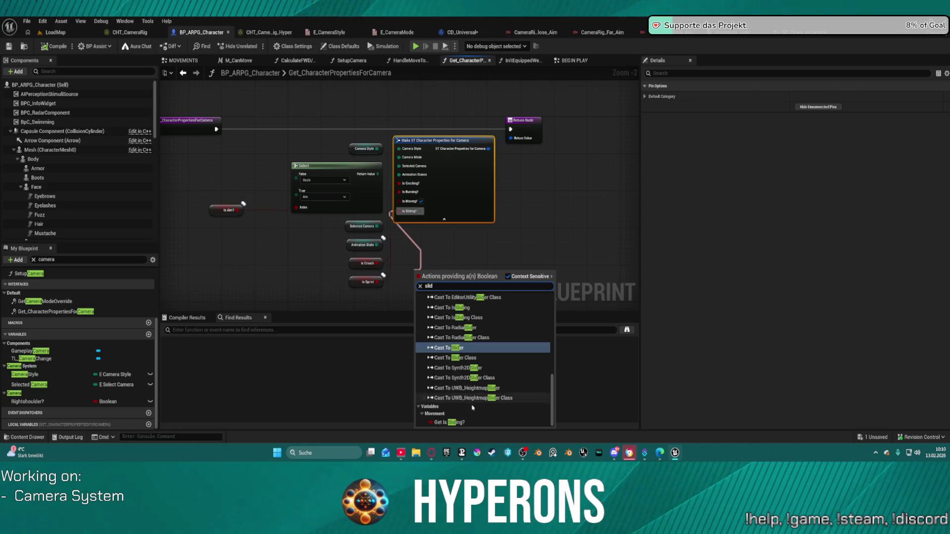
click(470, 424)
key(f)
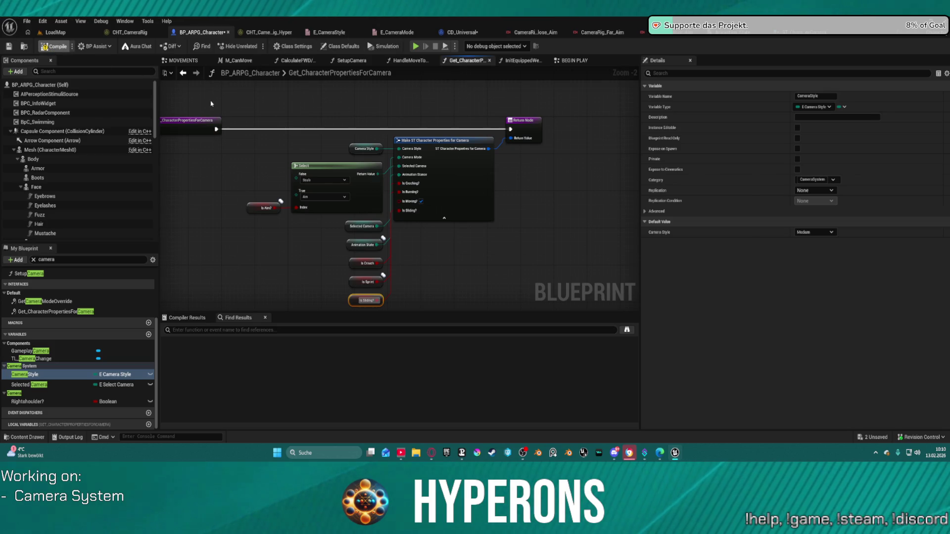
key(F7)
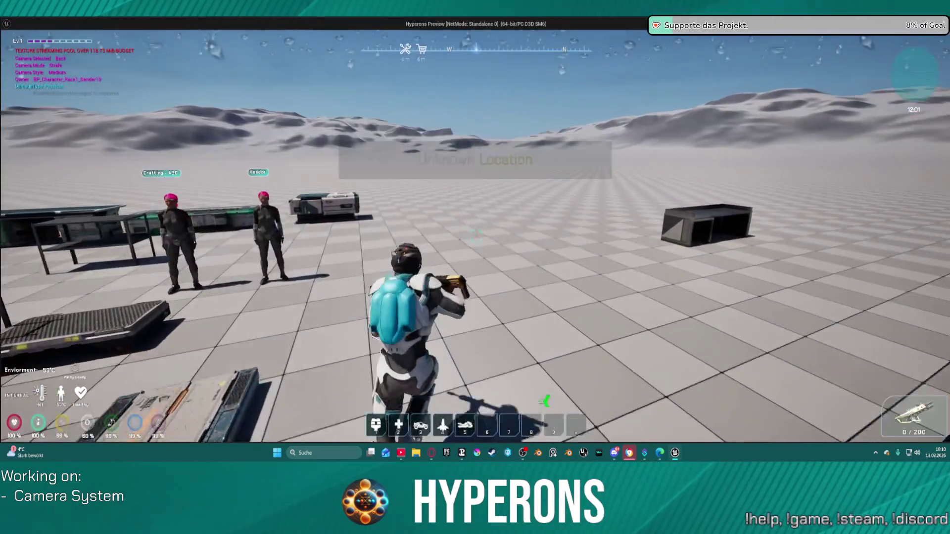
key(c)
key(w)
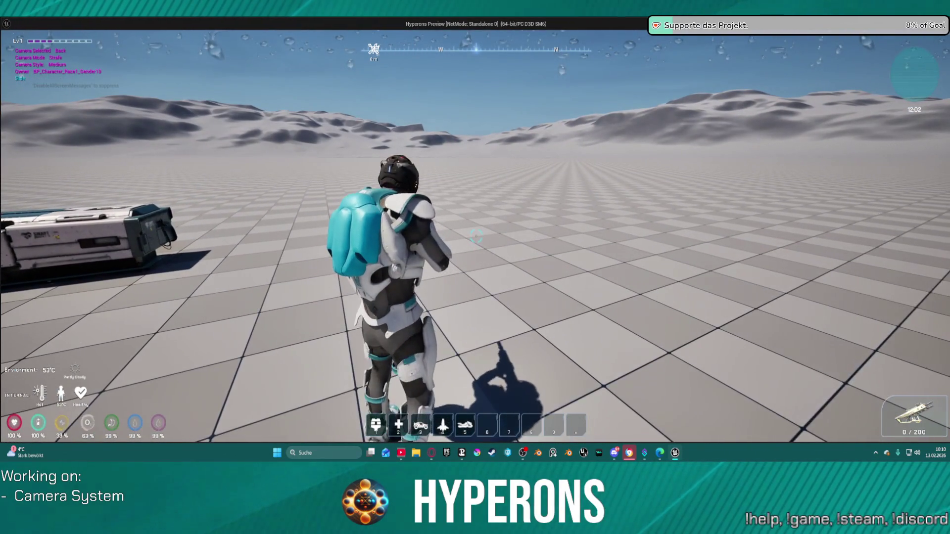
key(c)
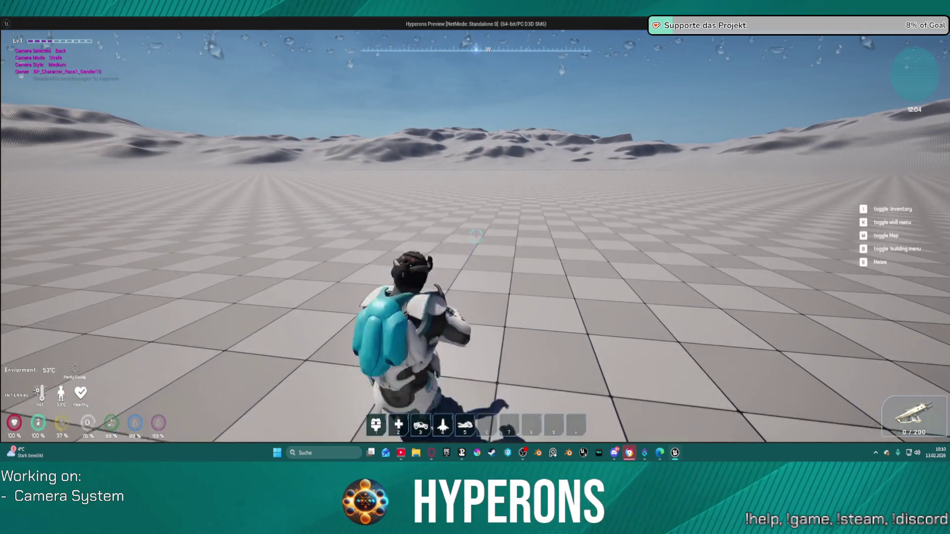
right_click(476, 236)
right_click(476, 236)
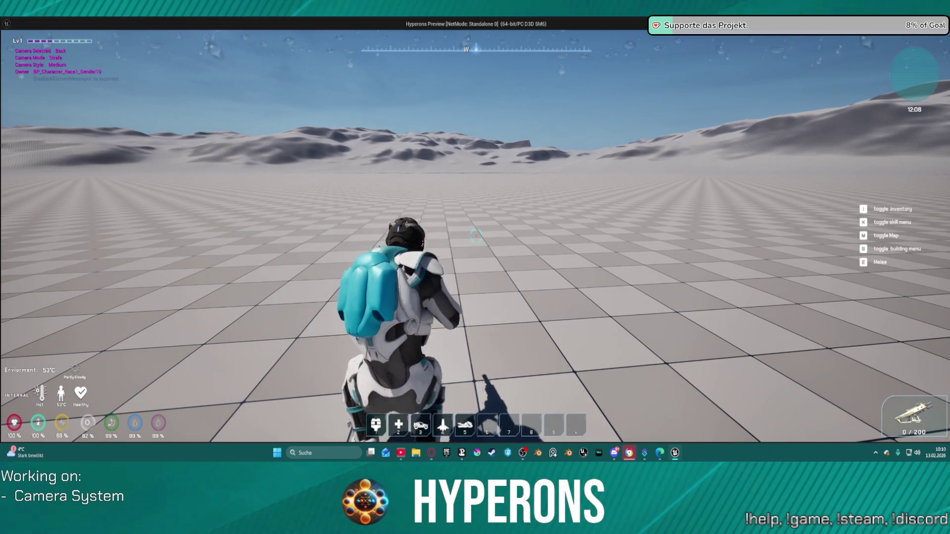
key(Escape)
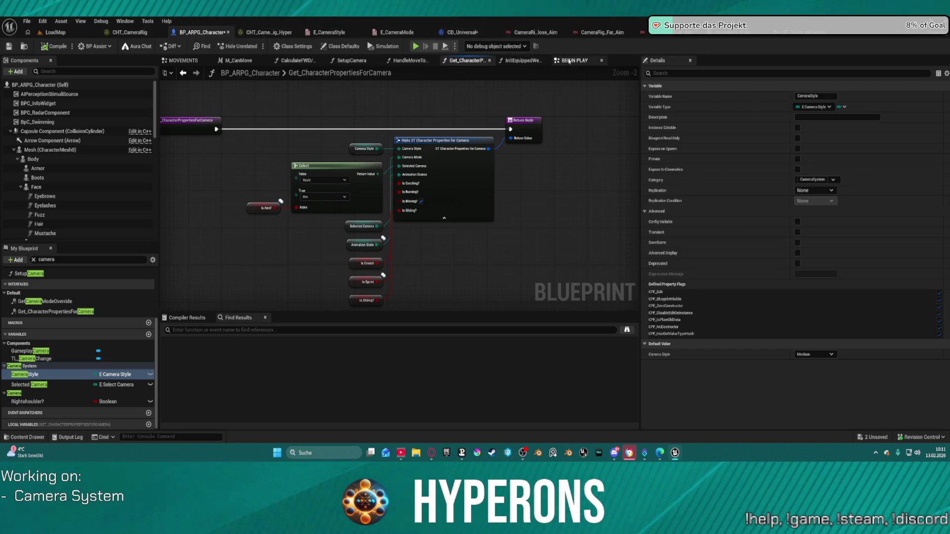
Step: Browse the BEGIN PLAY and MOVEMENTS graphs to locate the slide Timeline
click(569, 61)
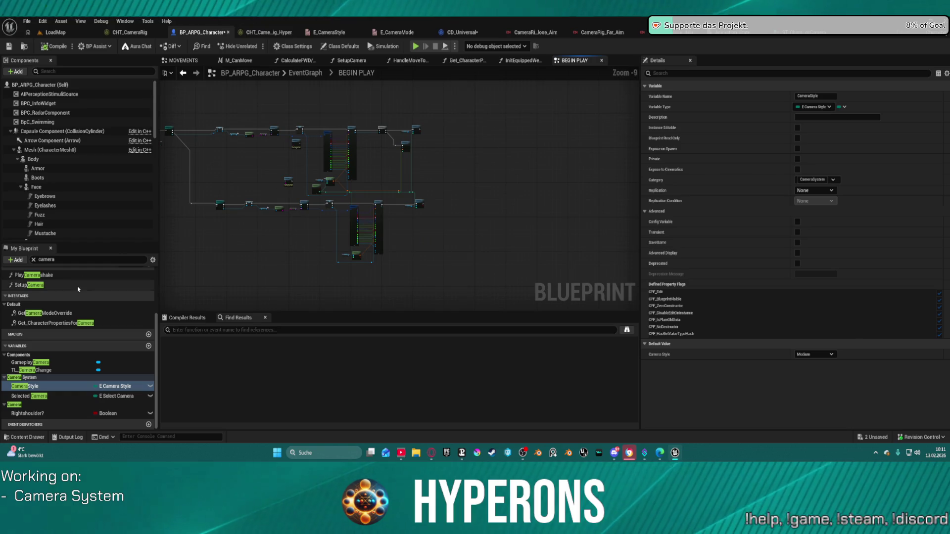
scroll(350, 213, down, 3)
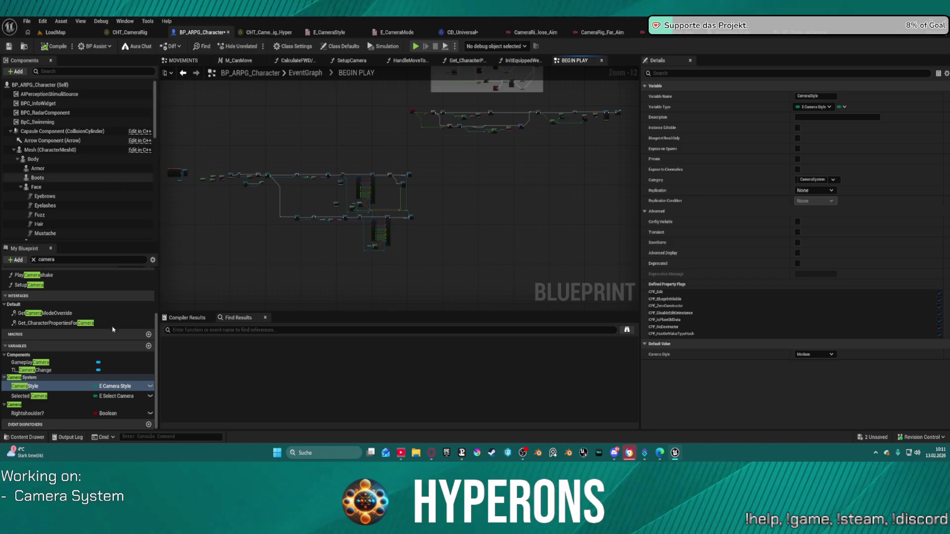
click(183, 60)
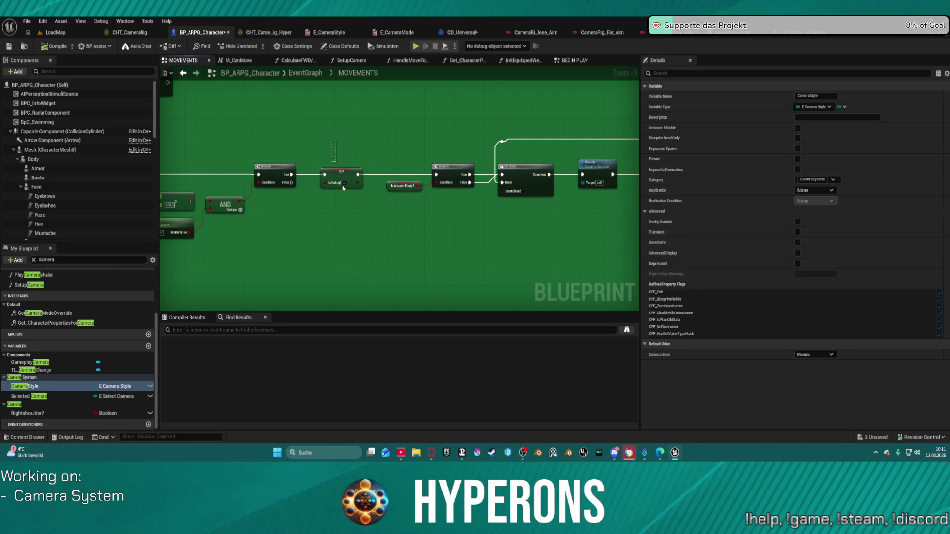
click(344, 184)
mouse_move(378, 216)
mouse_down()
mouse_move(532, 216)
mouse_move(531, 237)
mouse_up()
drag(536, 186, 104, 131)
mouse_move(347, 296)
mouse_down()
mouse_move(336, 296)
mouse_move(321, 208)
mouse_move(307, 188)
mouse_move(307, 198)
mouse_up()
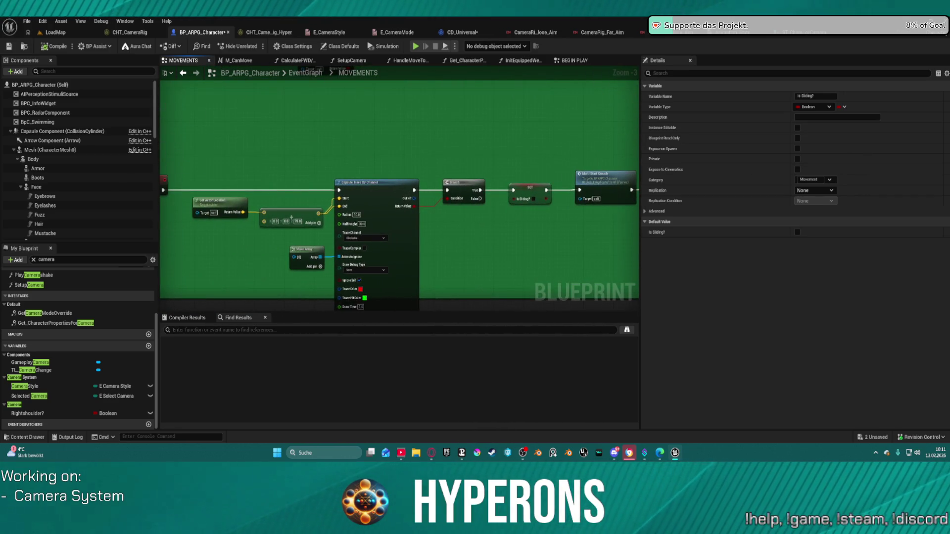
drag(396, 198, 626, 218)
drag(536, 81, 261, 74)
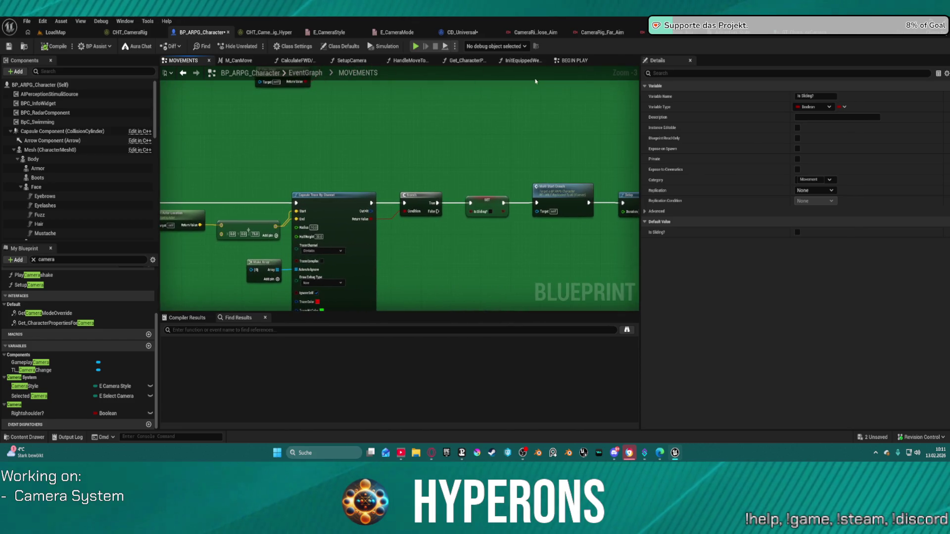
mouse_move(637, 168)
mouse_down()
mouse_move(643, 262)
mouse_move(615, 212)
mouse_move(206, 163)
mouse_move(188, 268)
mouse_up()
Step: Add a SET Is Sliding? node and wire the Timeline's Finished output into it
click(346, 152)
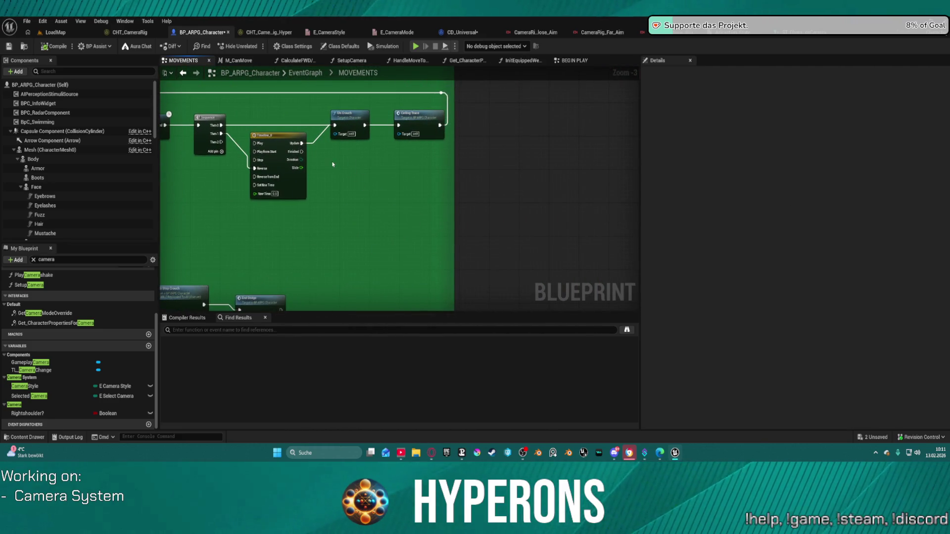
mouse_move(25, 386)
mouse_down()
mouse_move(198, 277)
mouse_move(337, 173)
mouse_move(296, 142)
mouse_move(333, 168)
mouse_up()
click(341, 178)
click(319, 163)
click(340, 166)
click(350, 166)
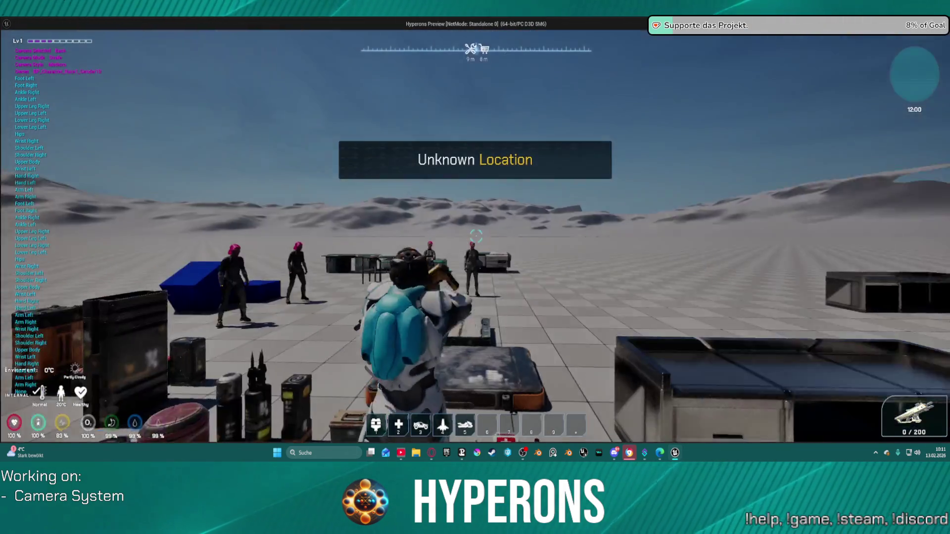
key(w)
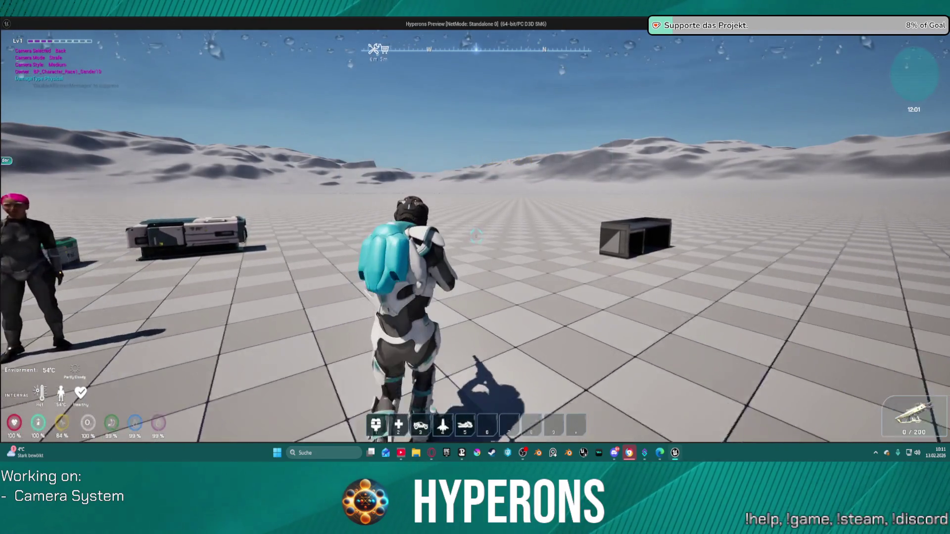
key(w)
key(w)
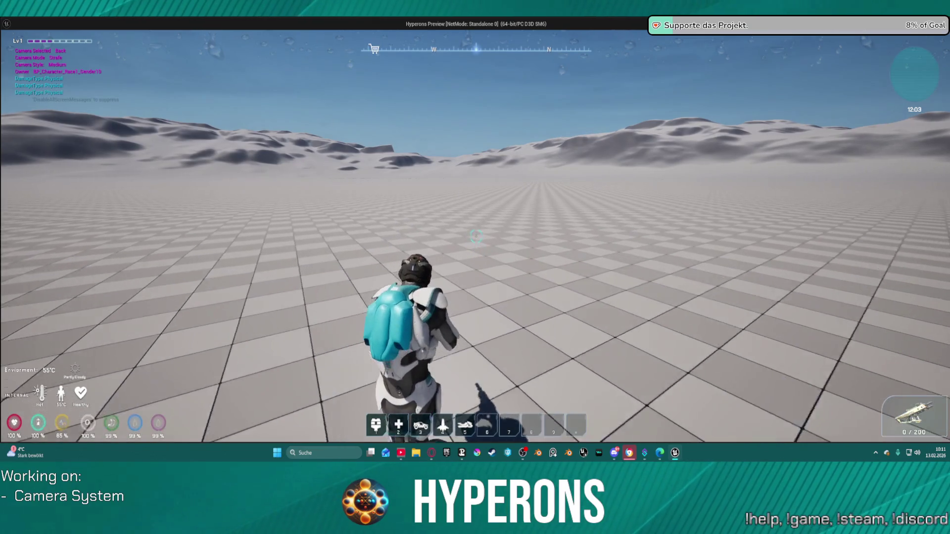
key(c)
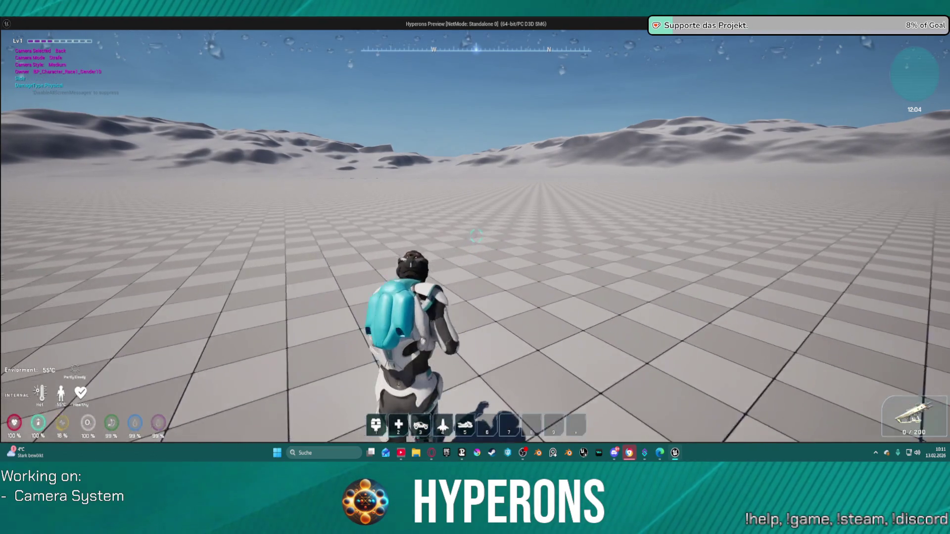
mouse_move(475, 238)
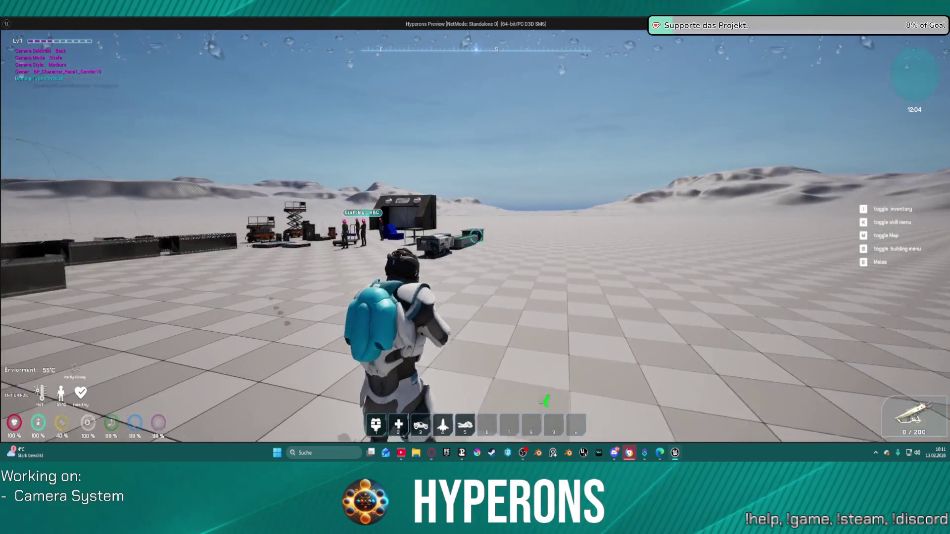
key(w)
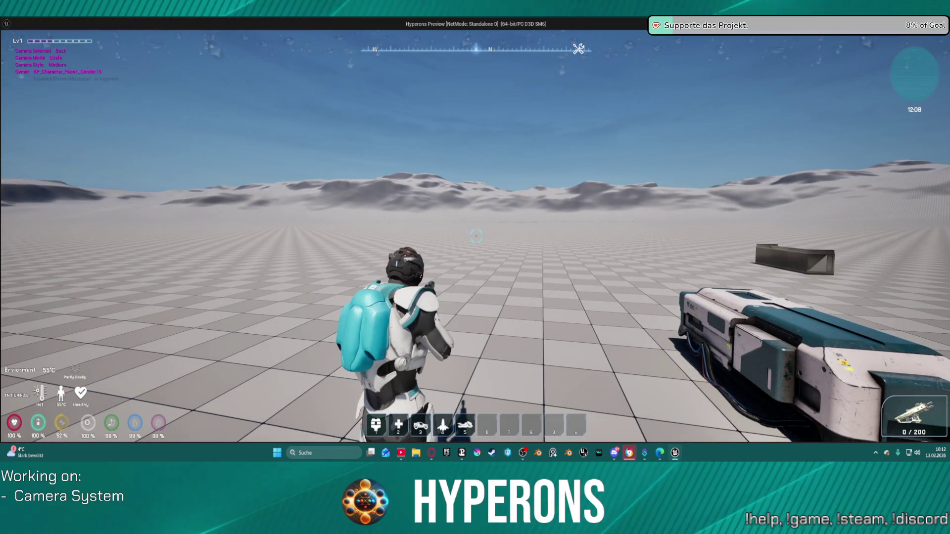
key(w)
key(c)
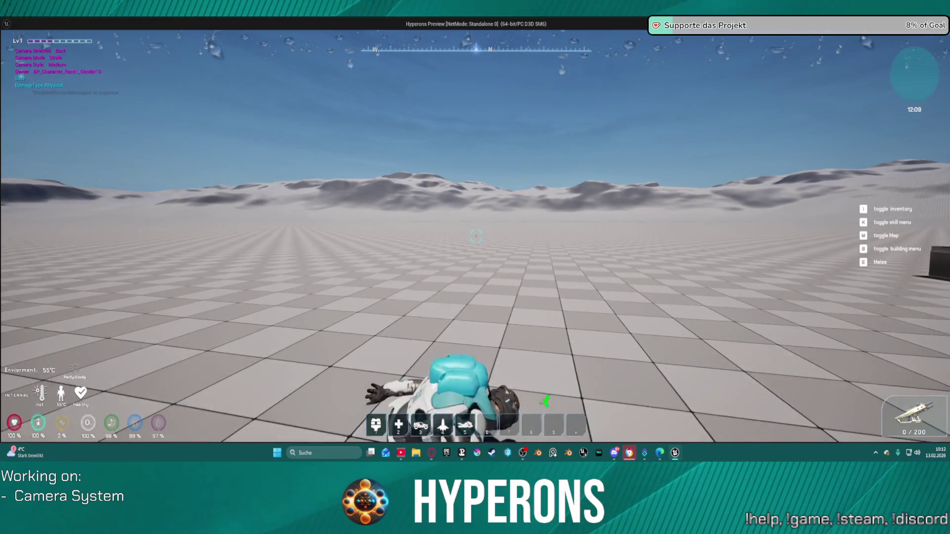
key(Escape)
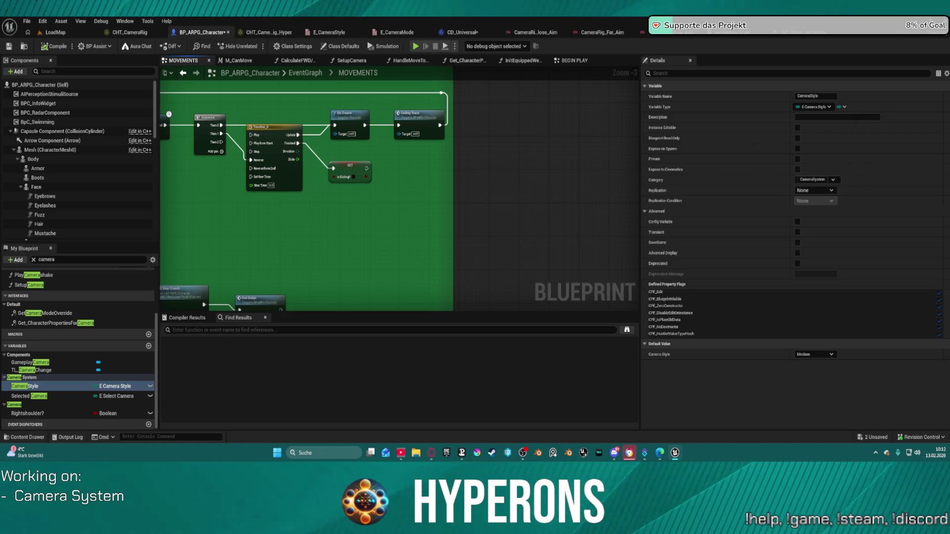
Step: In CD_Universal, zoom in and select the Activate Camera Rig node
click(484, 30)
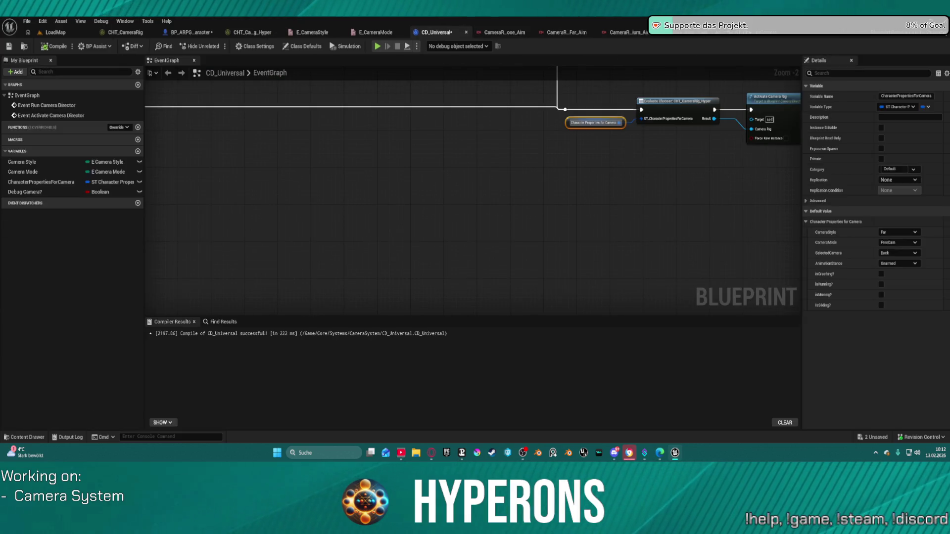
scroll(393, 194, up, 1)
scroll(658, 212, up, 2)
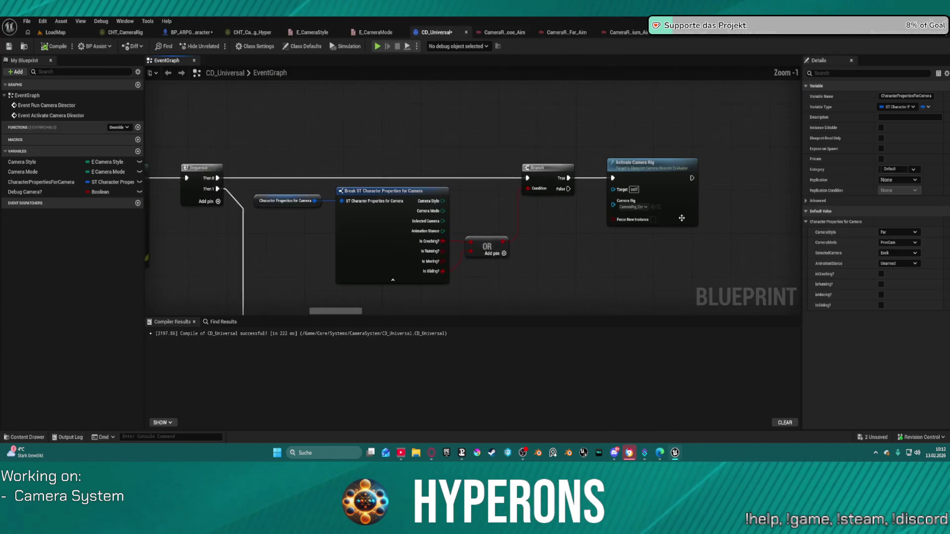
click(655, 206)
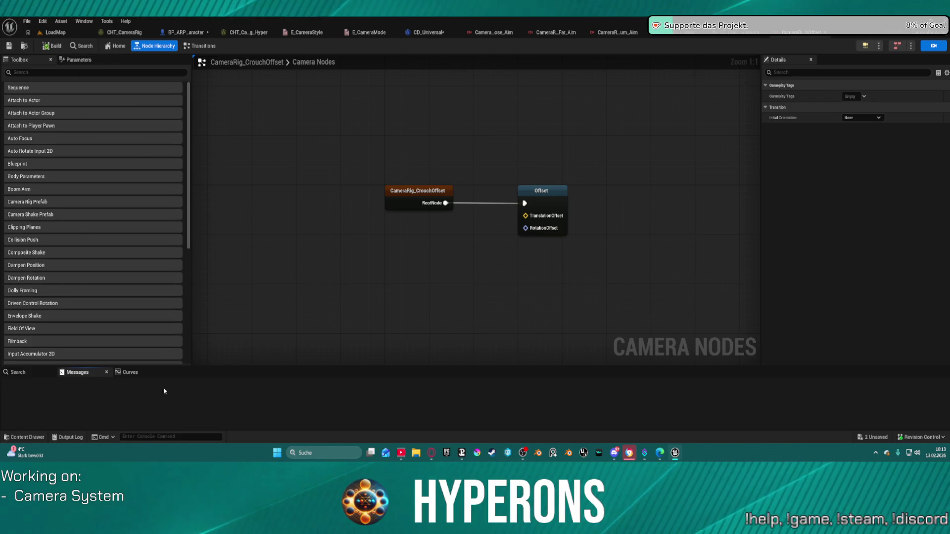
Step: Open Rigs/Characters/Default with the search cleared and the Enumeration filter turned off
click(17, 437)
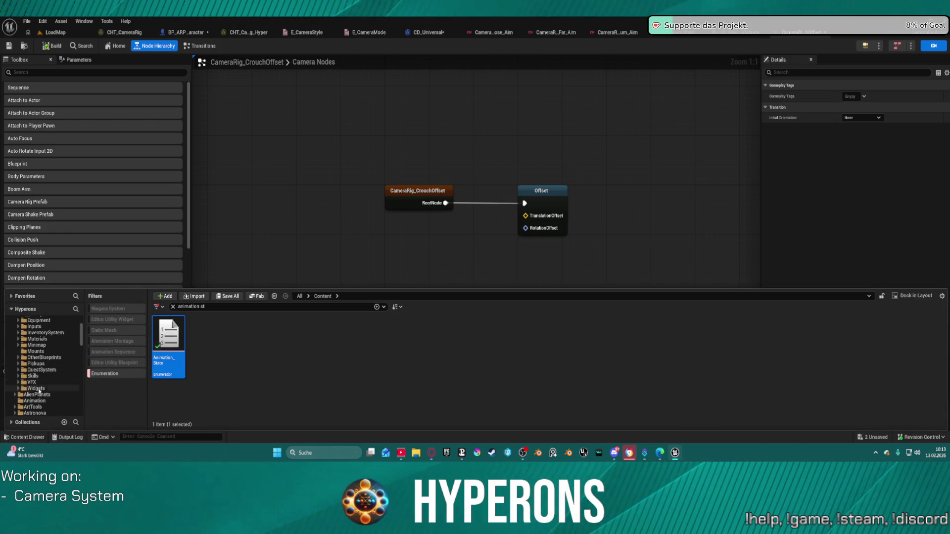
scroll(44, 357, down, 10)
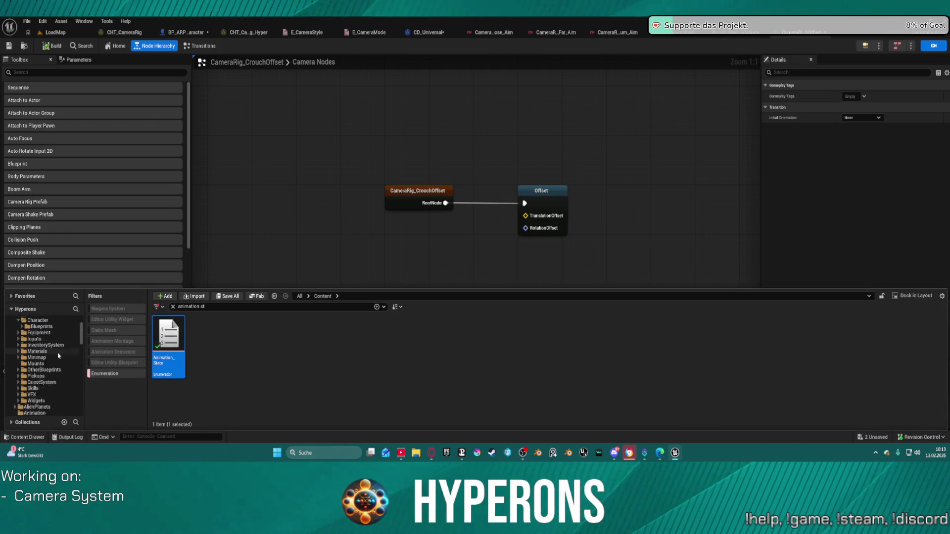
scroll(60, 360, down, 15)
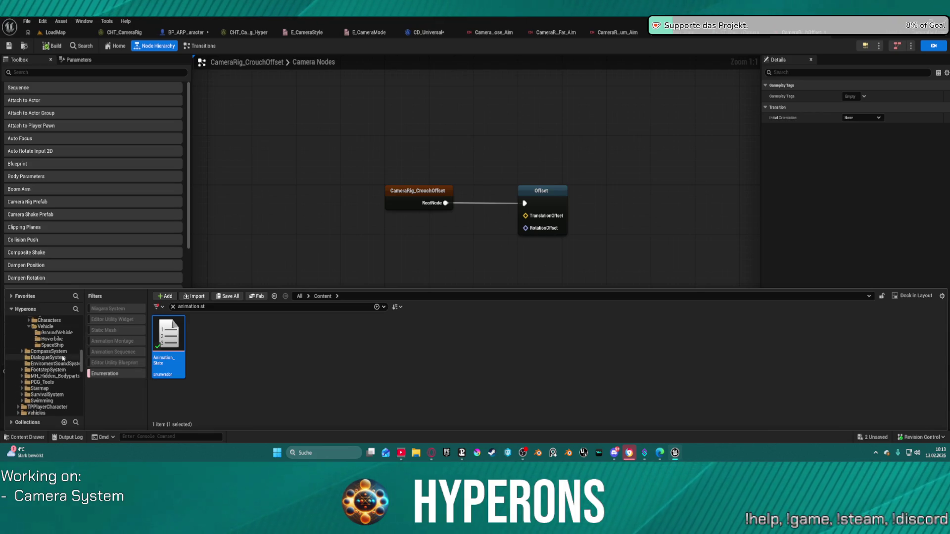
scroll(62, 357, down, 1)
click(47, 358)
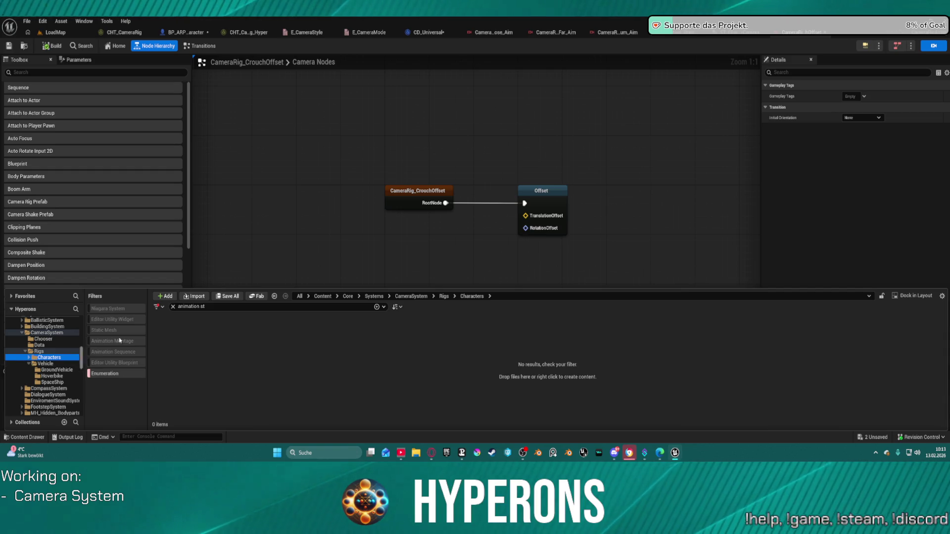
click(173, 307)
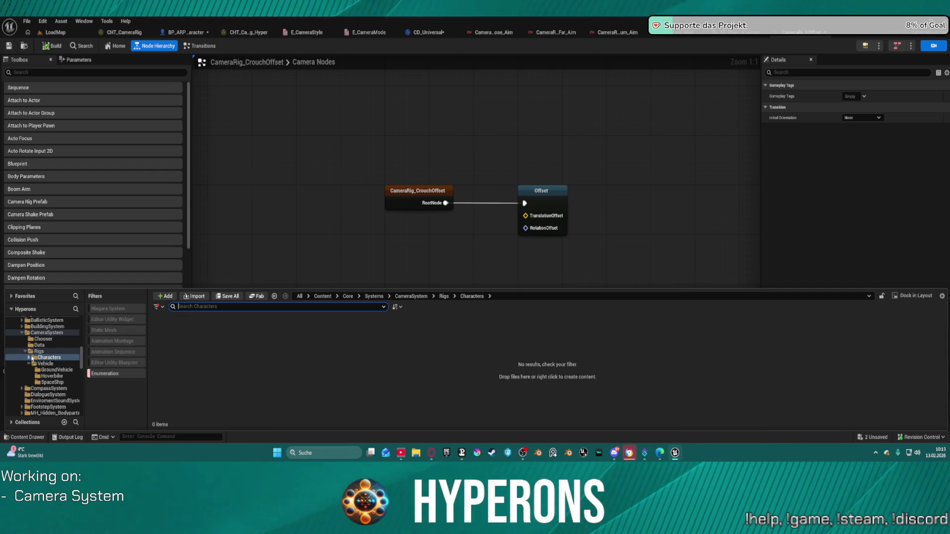
click(28, 357)
click(33, 364)
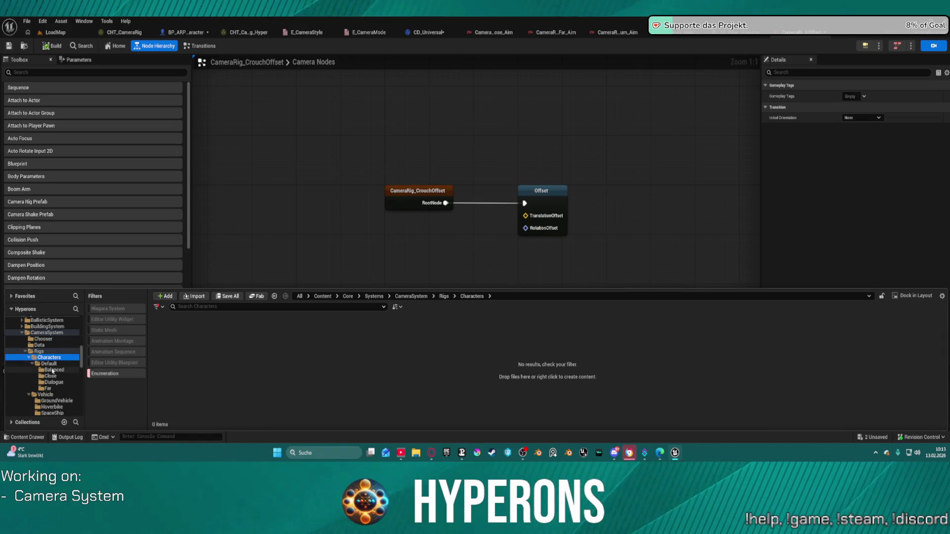
click(51, 364)
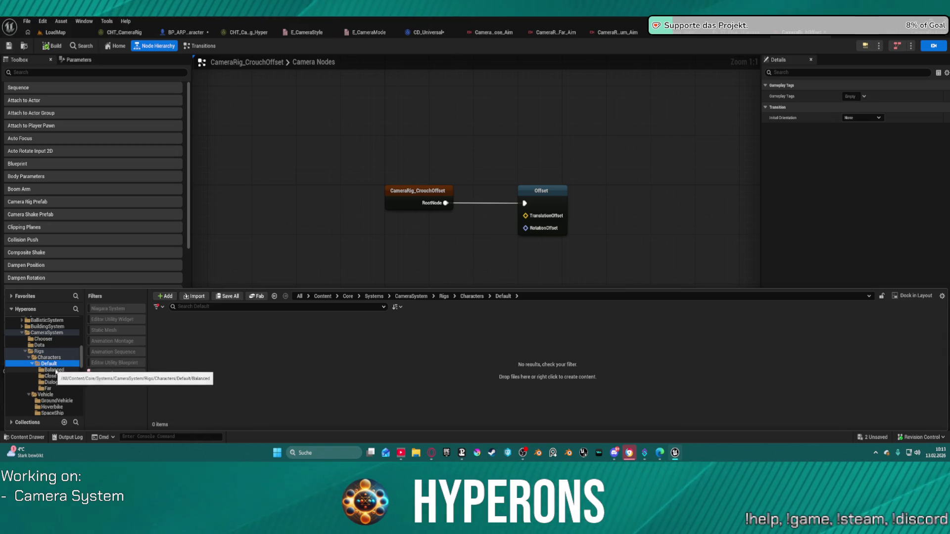
click(91, 375)
click(91, 374)
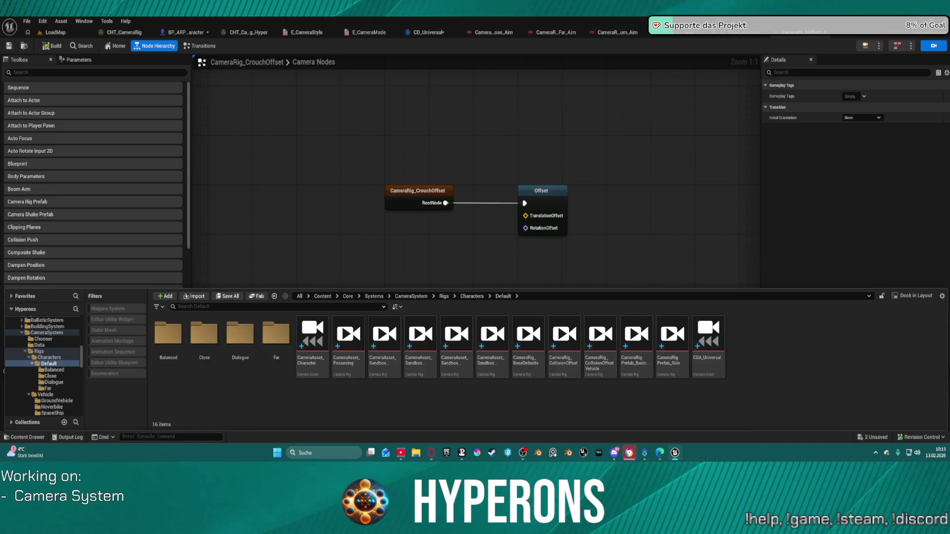
Step: Dock the Content Drawer and move both offset rigs into the Default folder
mouse_move(564, 341)
mouse_down()
mouse_move(703, 291)
mouse_move(587, 329)
mouse_move(717, 49)
mouse_move(718, 30)
mouse_up()
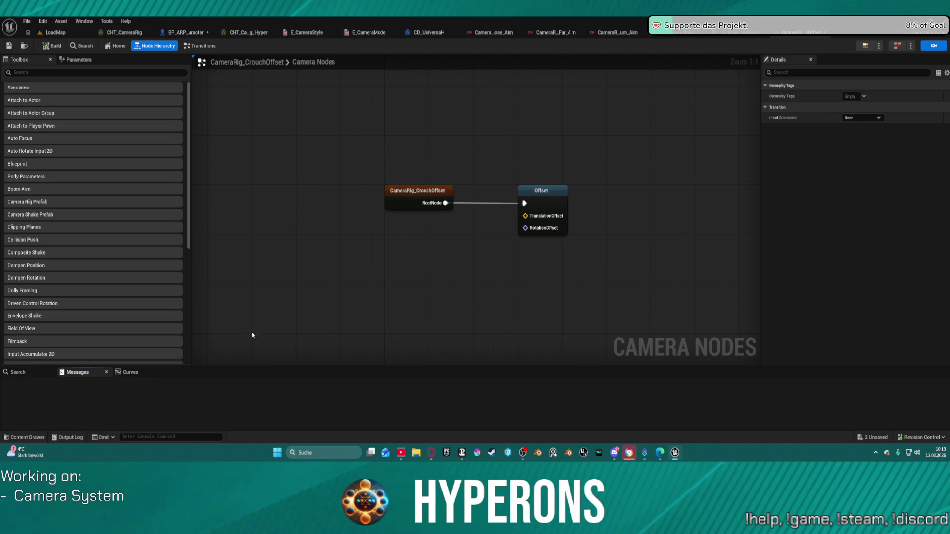
key(ctrl+space)
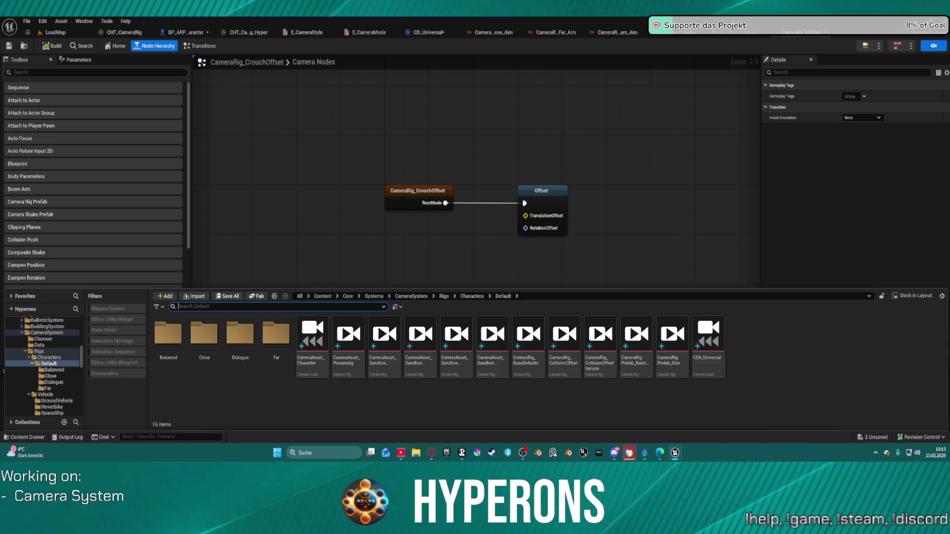
mouse_move(563, 342)
mouse_down()
mouse_move(624, 257)
mouse_move(688, 20)
mouse_up()
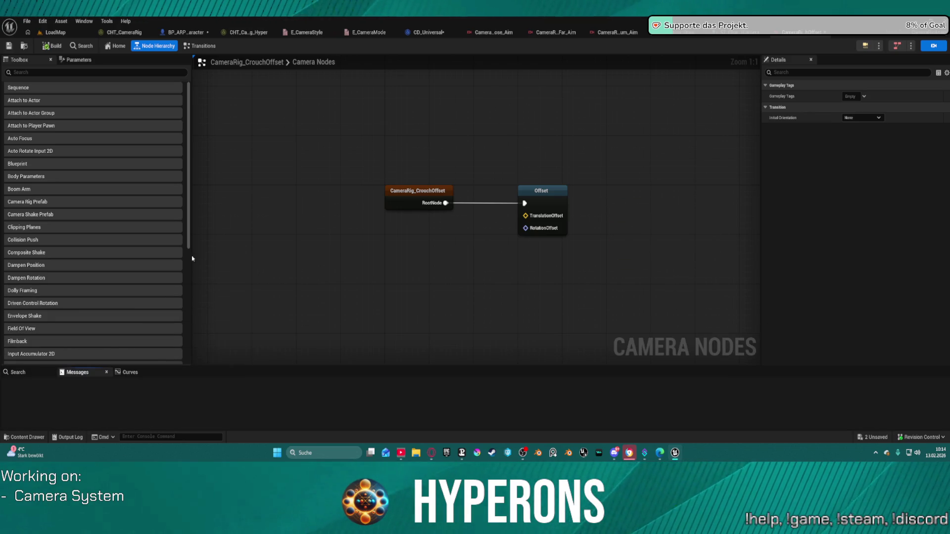
click(47, 32)
key(ctrl+space)
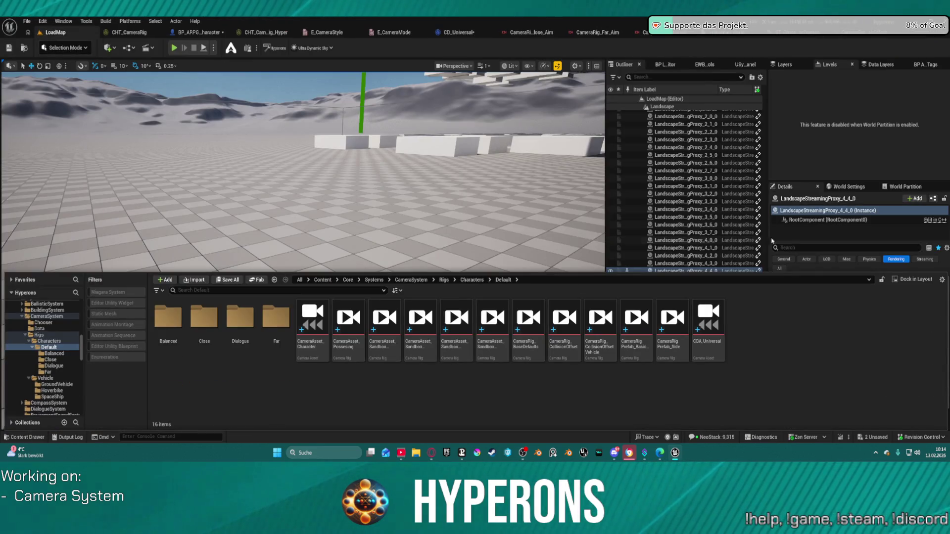
click(923, 280)
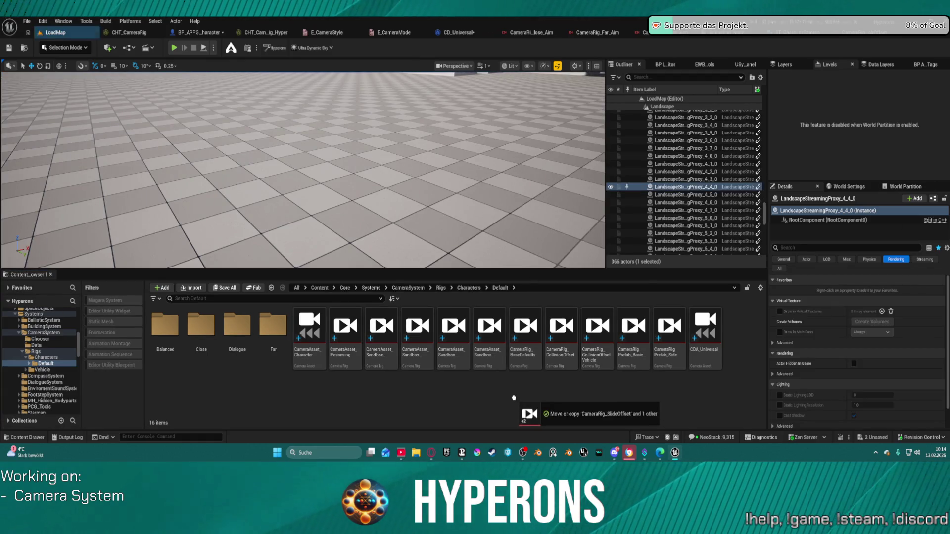
drag(506, 405, 502, 405)
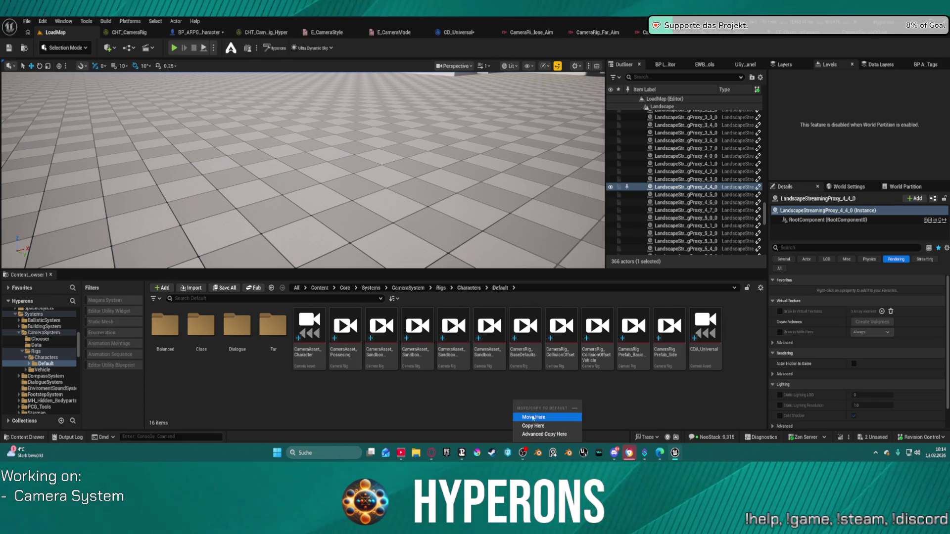
click(533, 417)
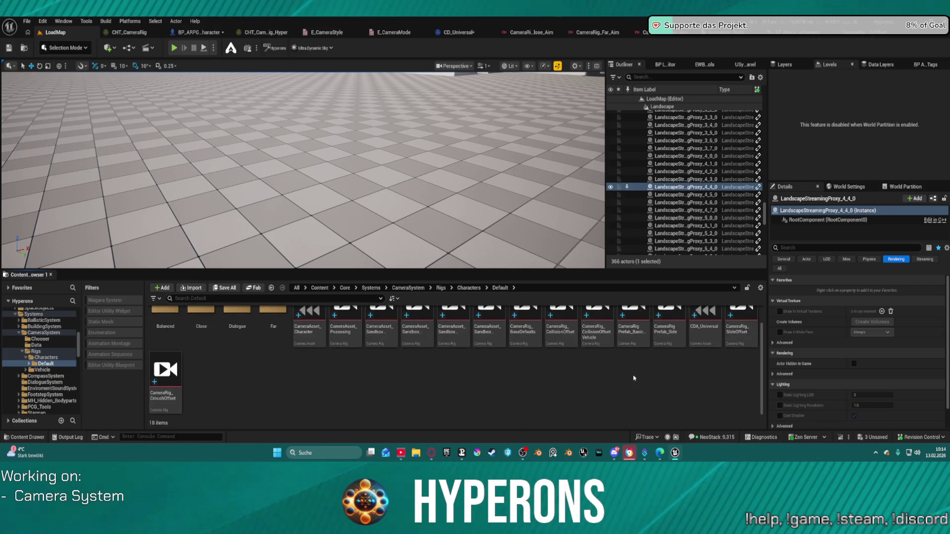
click(744, 325)
Step: Set both CameraRig_SlideOffset Smooth Blend times to 0.5 and build the rig
double_click(745, 324)
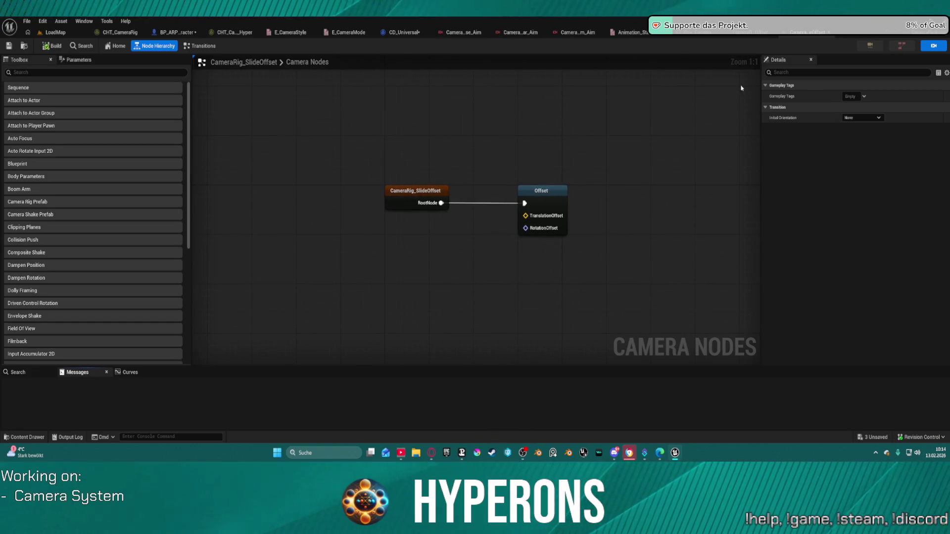
click(200, 47)
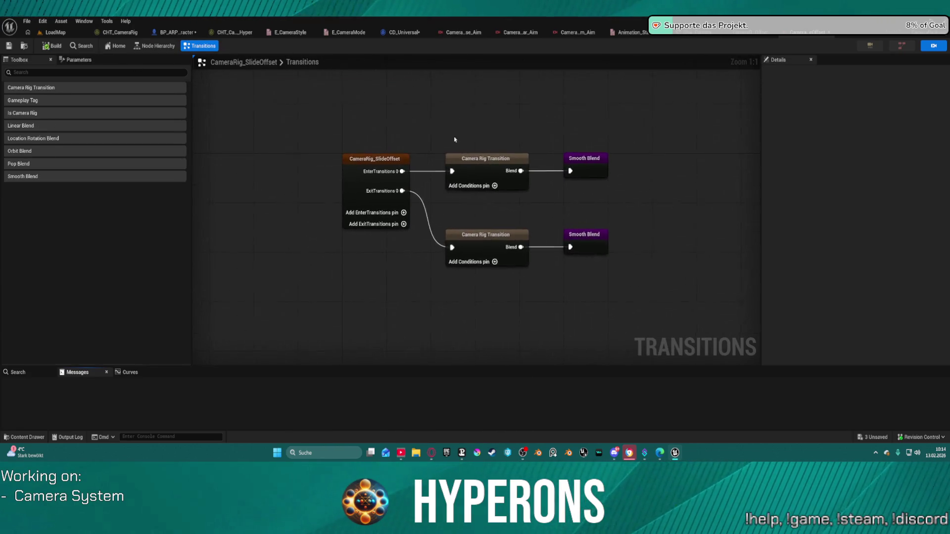
click(593, 166)
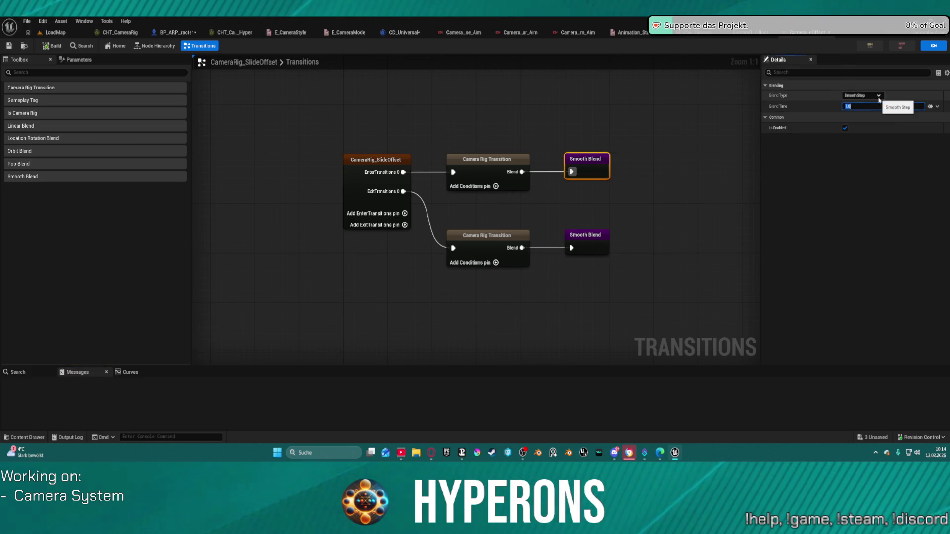
text(.5)
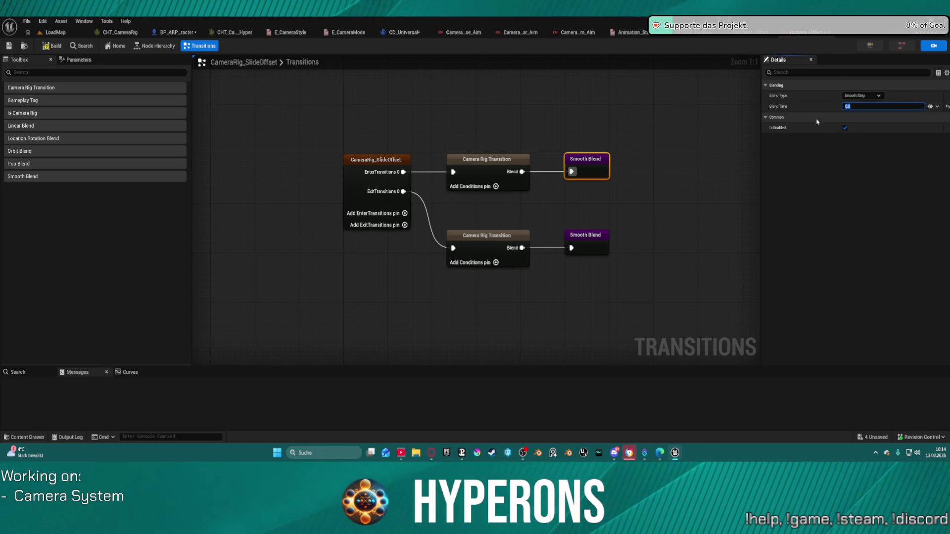
key(Return)
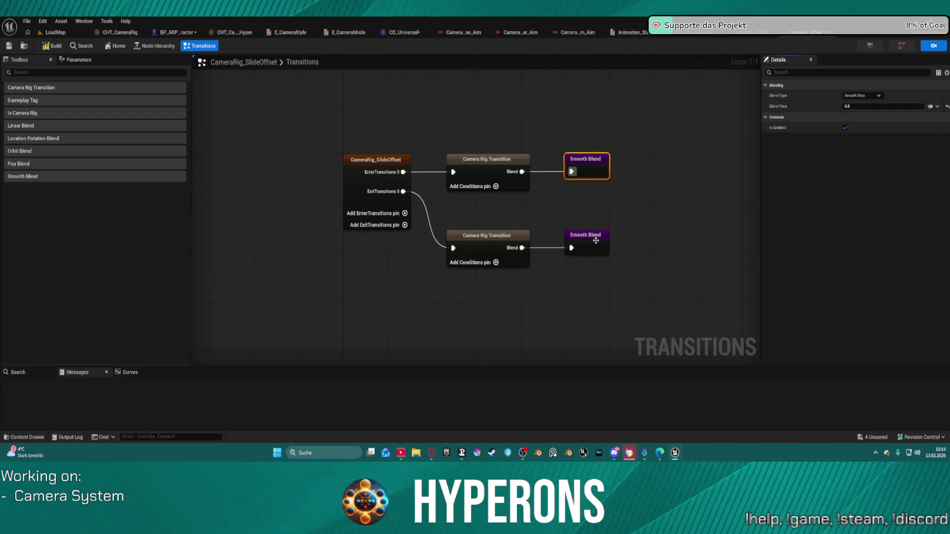
click(597, 240)
shift+click(799, 112)
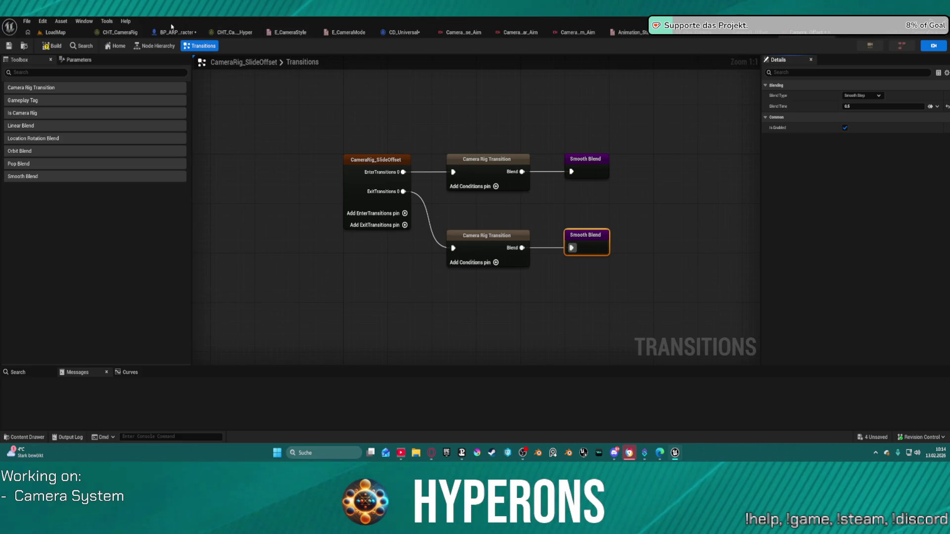
click(52, 46)
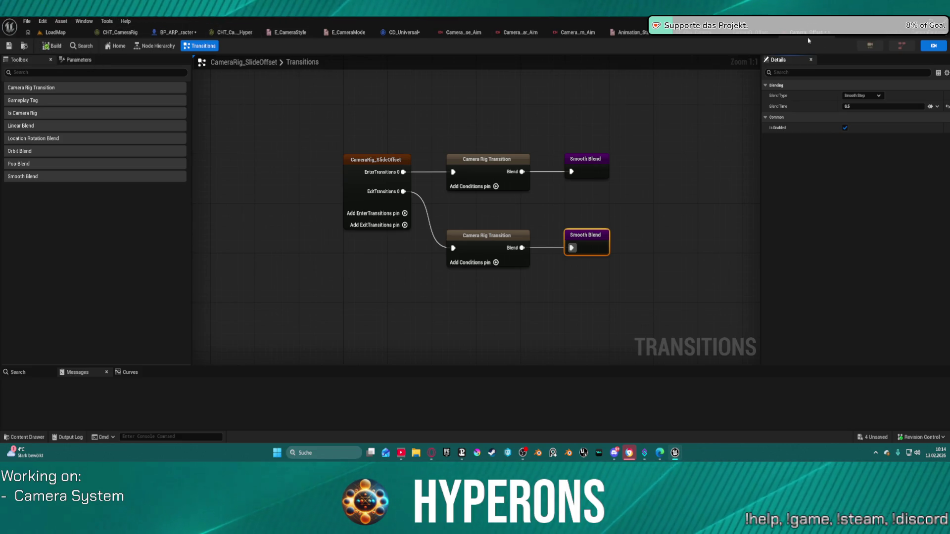
Step: Lower CameraRig_CrouchOffset's Offset translation Z to -70
click(750, 32)
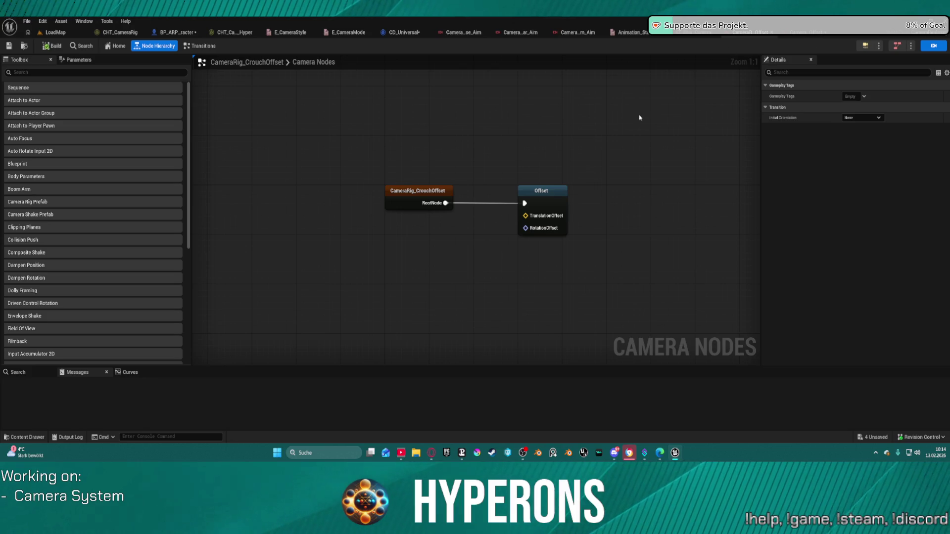
click(548, 189)
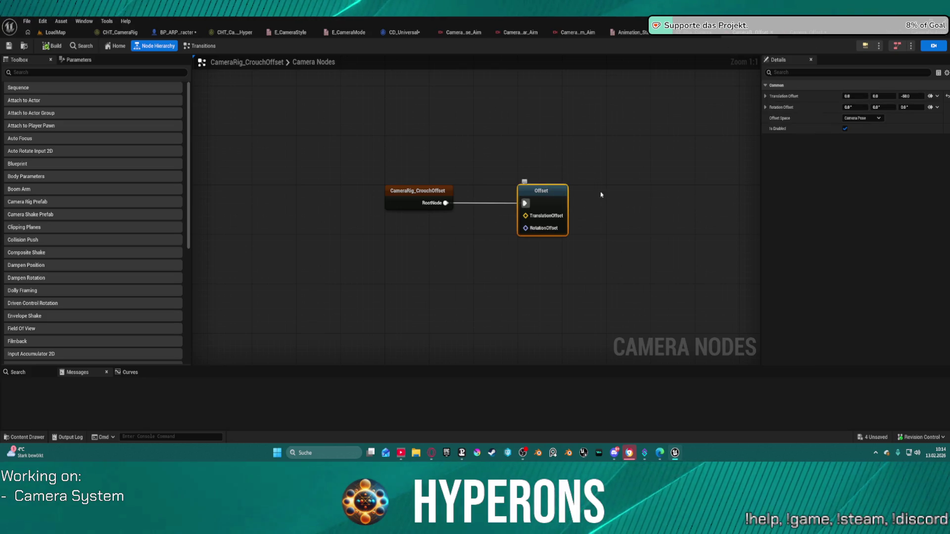
click(922, 98)
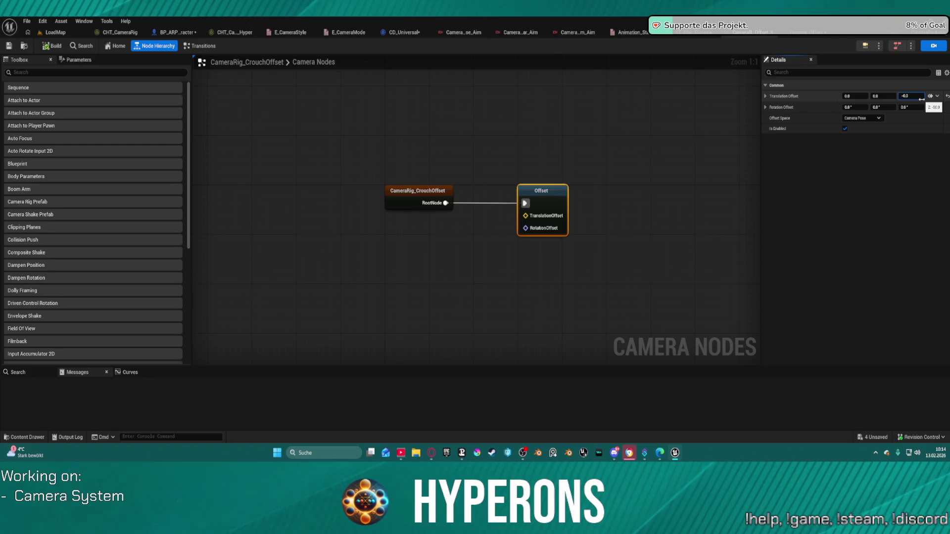
key(Return)
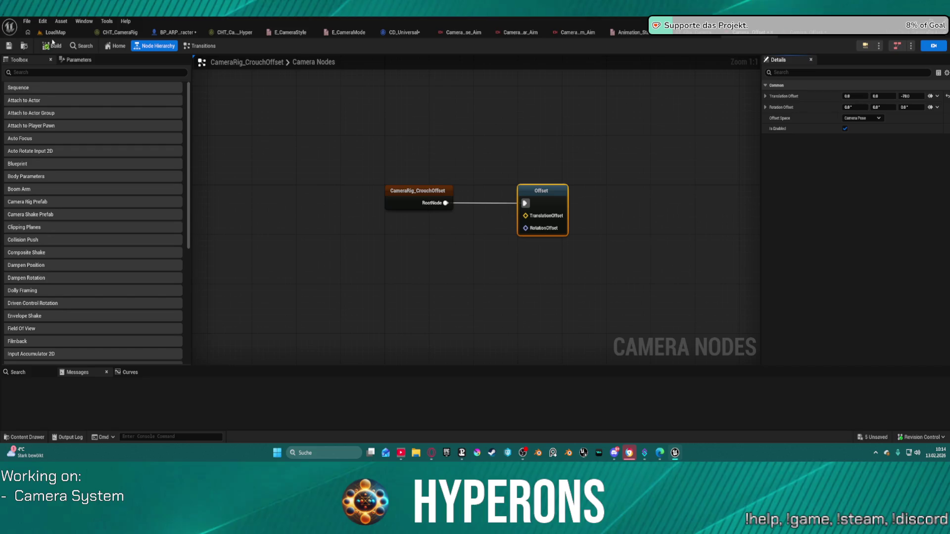
click(404, 32)
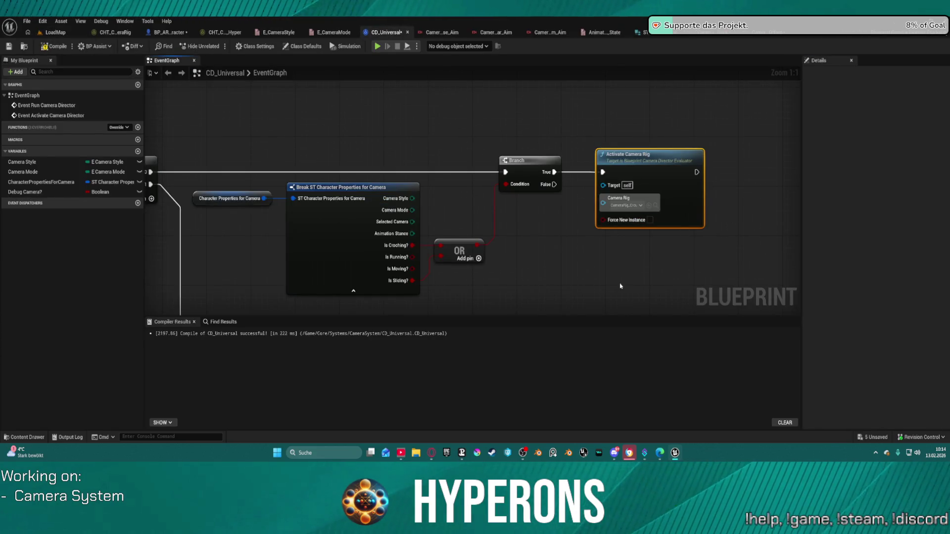
Step: Duplicate the Activate Camera Rig node and place the copy just below the original
key(ctrl+c)
key(ctrl+v)
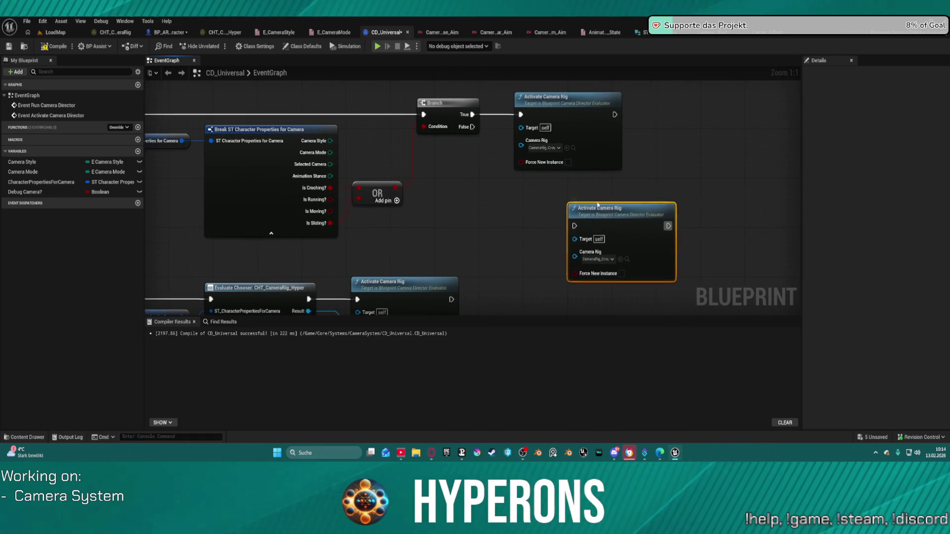
drag(598, 205, 586, 193)
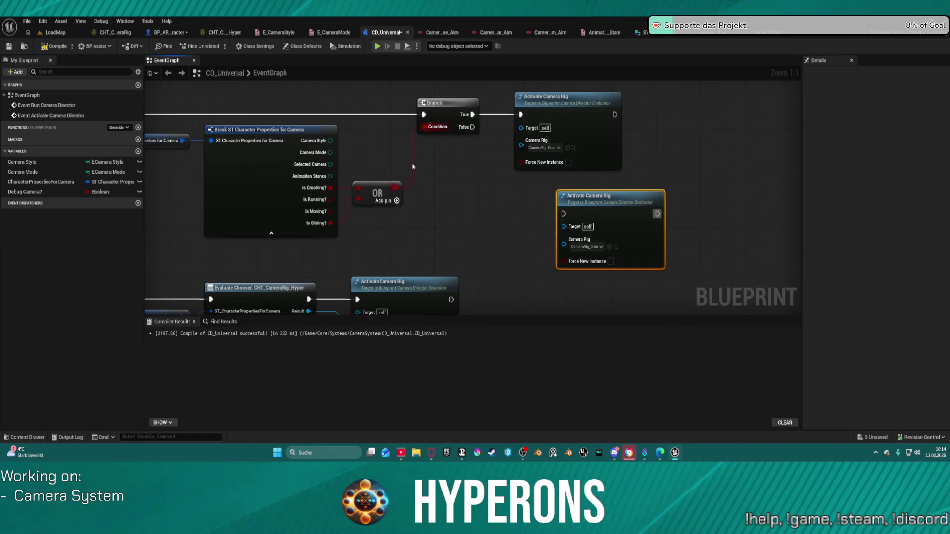
click(413, 166)
Step: Wire Is Crouching? straight into the first Branch and add a second Branch checking Is Sliding?
key(super)
key(super)
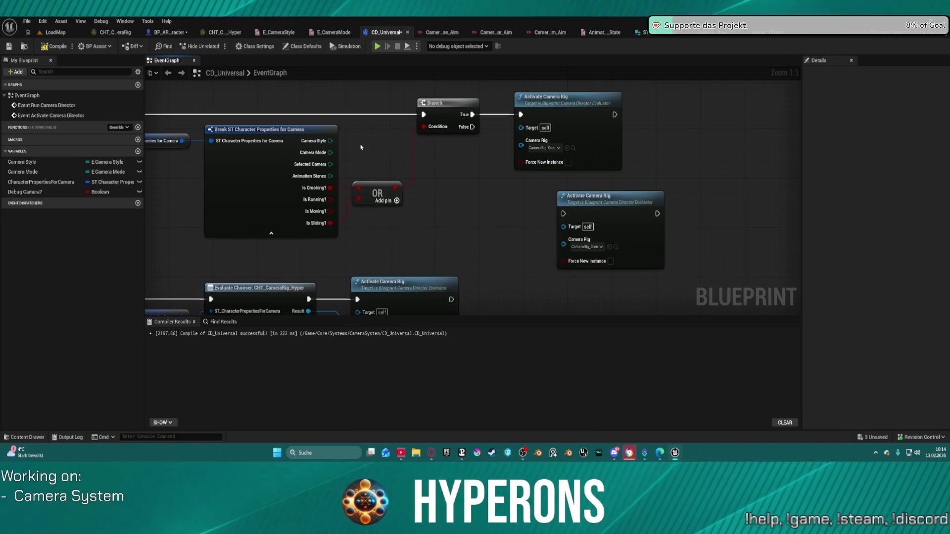
drag(272, 130, 276, 134)
mouse_move(395, 187)
mouse_down()
mouse_move(375, 196)
mouse_move(375, 187)
mouse_up()
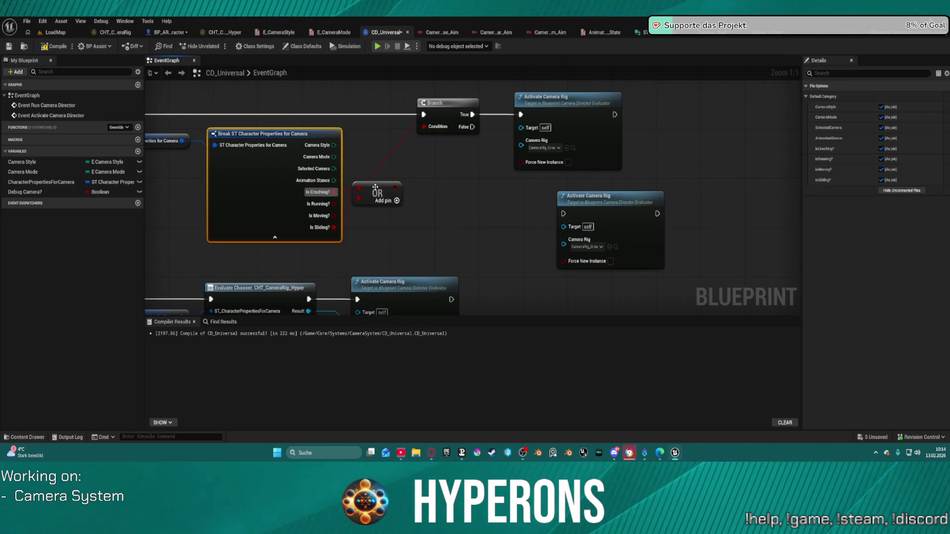
key(ctrl+z)
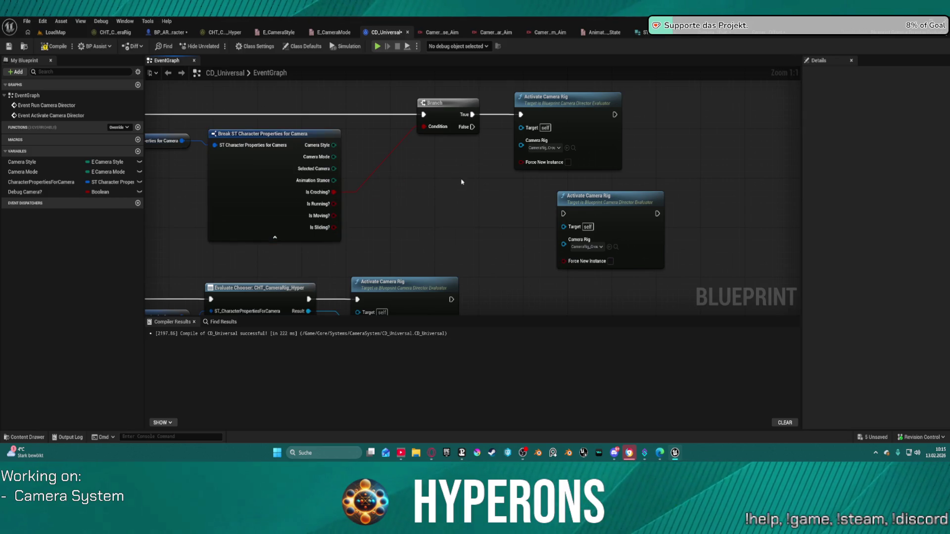
click(462, 182)
mouse_move(472, 127)
mouse_down()
mouse_move(467, 196)
mouse_move(563, 213)
mouse_up()
drag(465, 211, 334, 227)
Step: Recompile CD_Universal, straighten the graph layout and launch a standalone play session
key(F7)
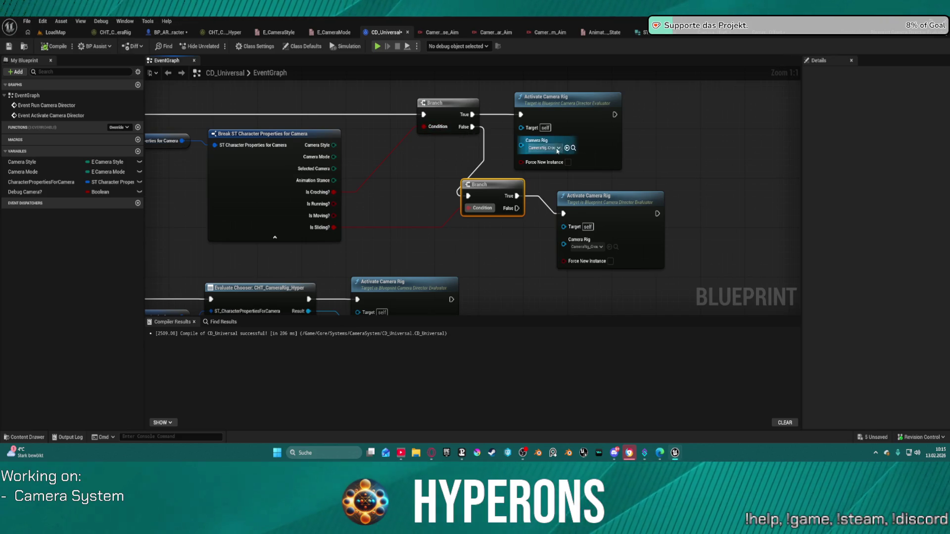
click(569, 102)
key(f)
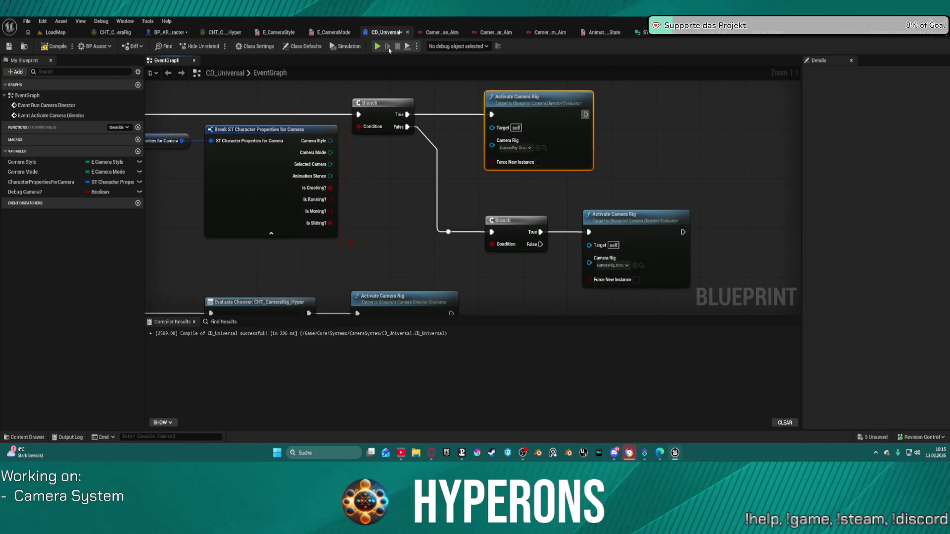
key(F7)
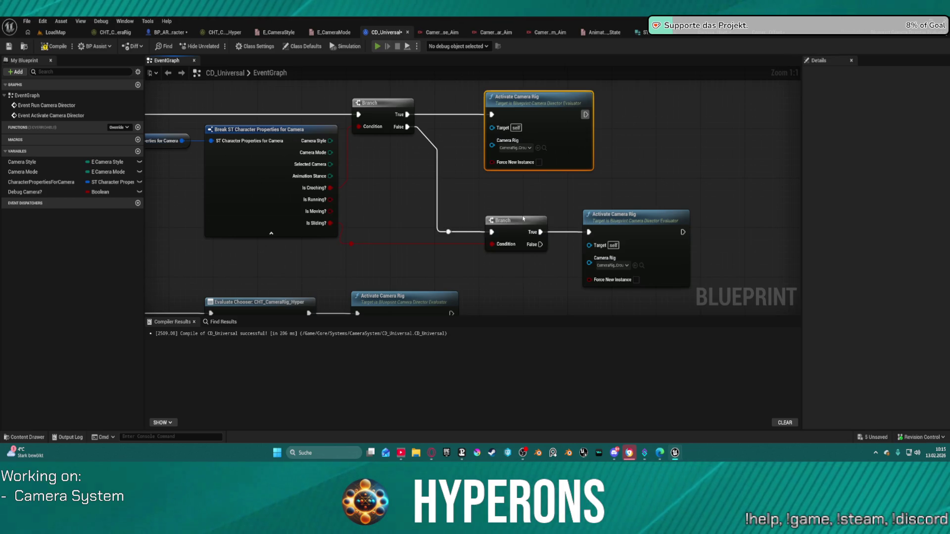
key(alt+p)
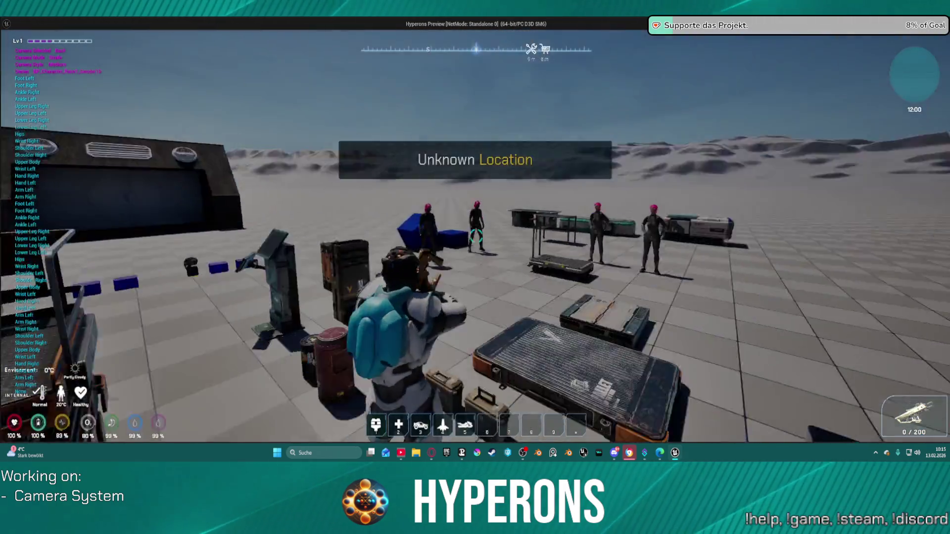
Step: Run the character forward across open ground and roll in the standalone preview
key(w)
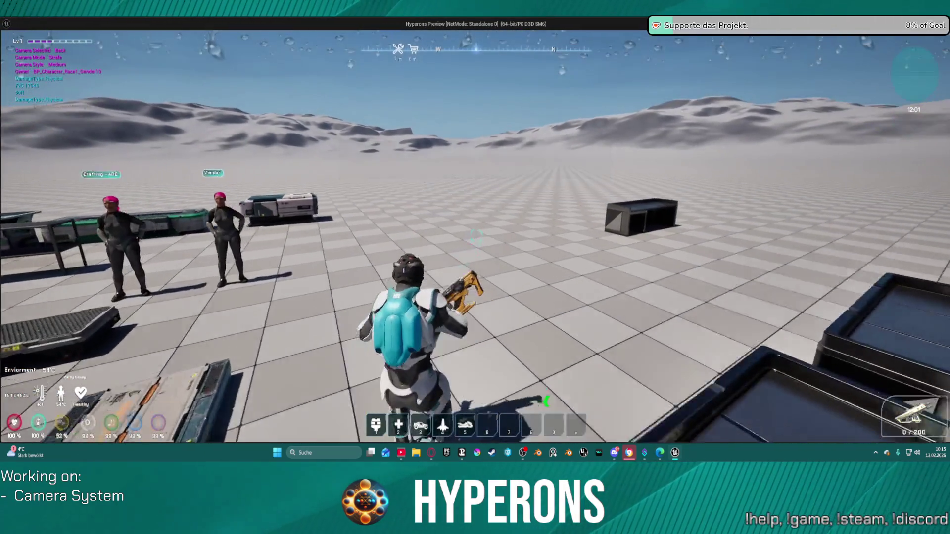
key(c)
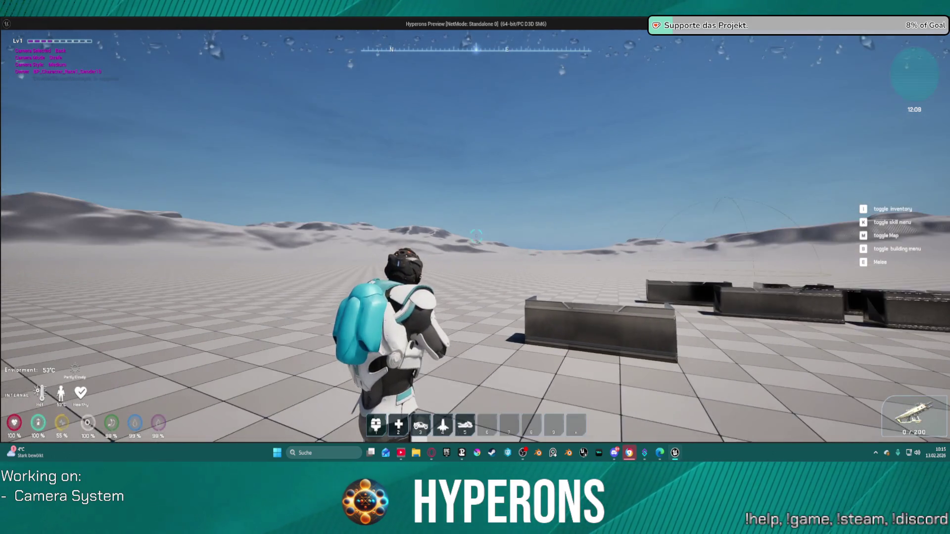
Step: Stop play and look through the rig and level tabs, ending on the CD_Universal event graph
key(Escape)
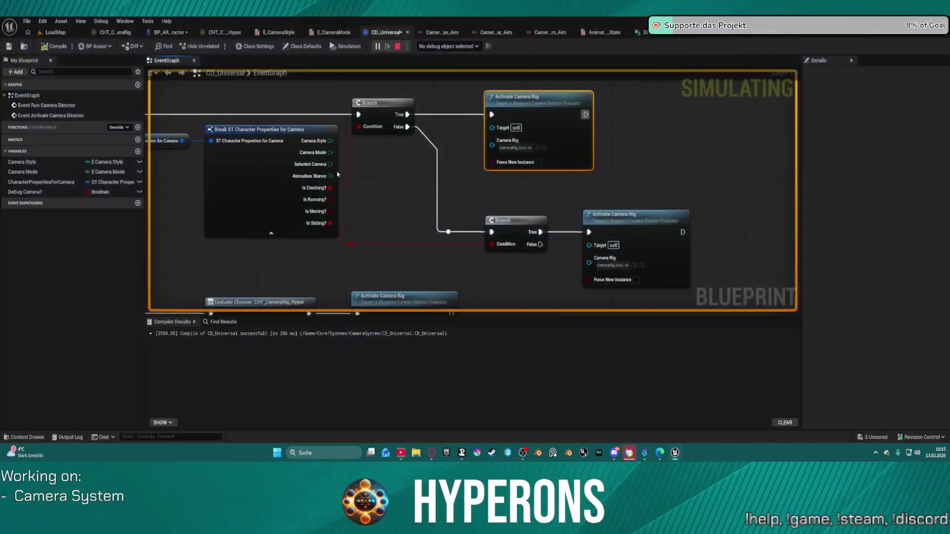
click(781, 33)
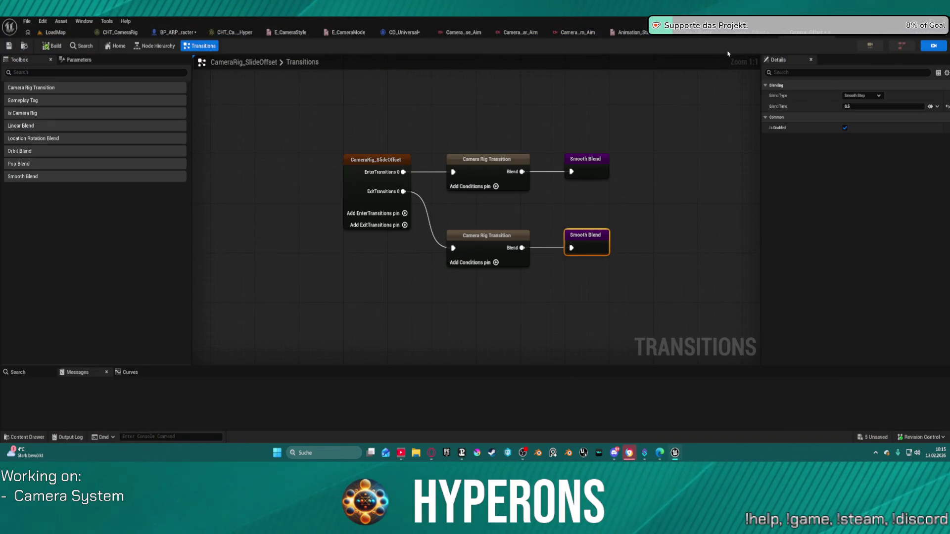
click(713, 33)
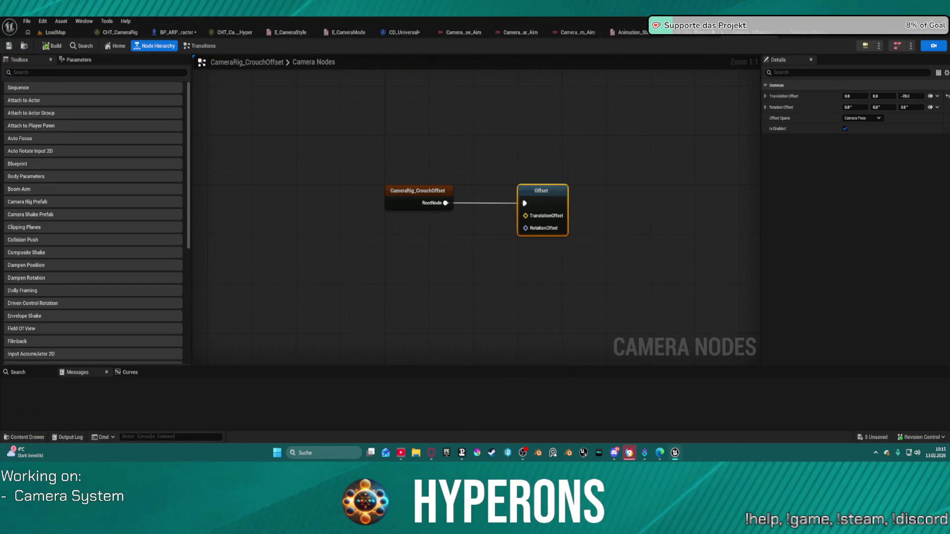
click(56, 32)
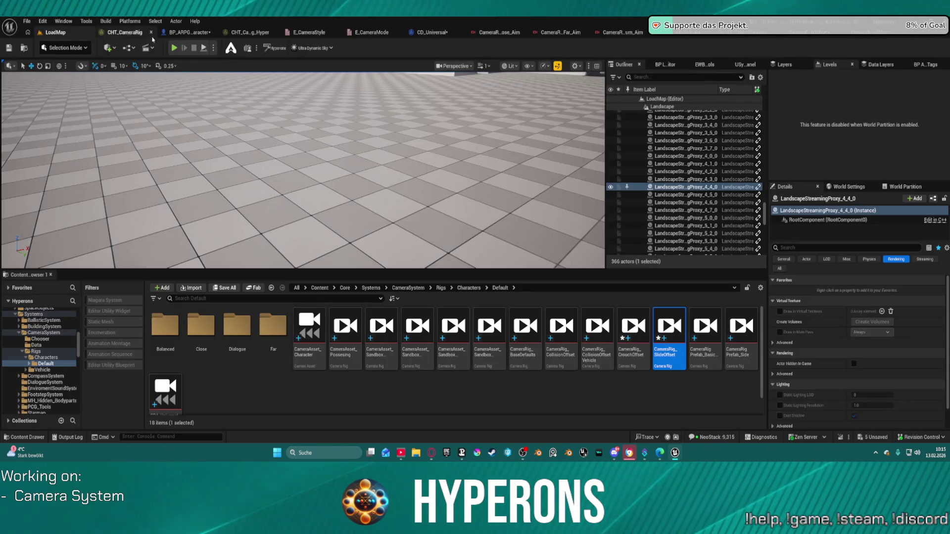
click(454, 31)
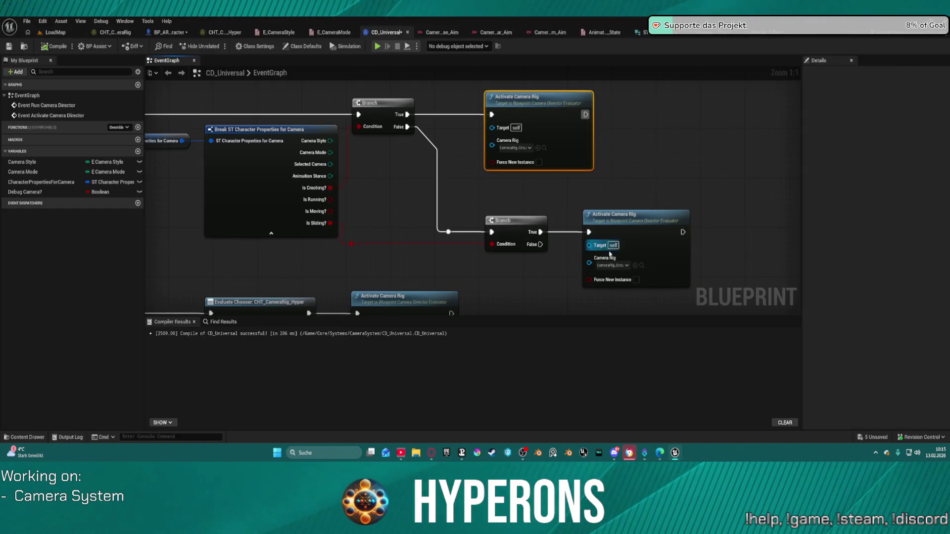
Step: Set the lower Activate Camera Rig node's Camera Rig to CameraRig_SlideOffset
click(616, 266)
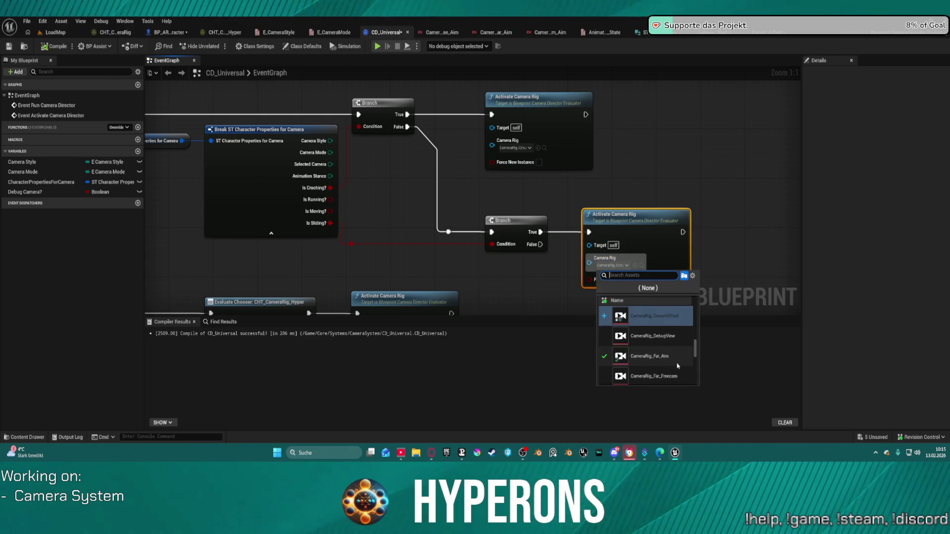
scroll(658, 357, down, 2)
scroll(668, 346, up, 3)
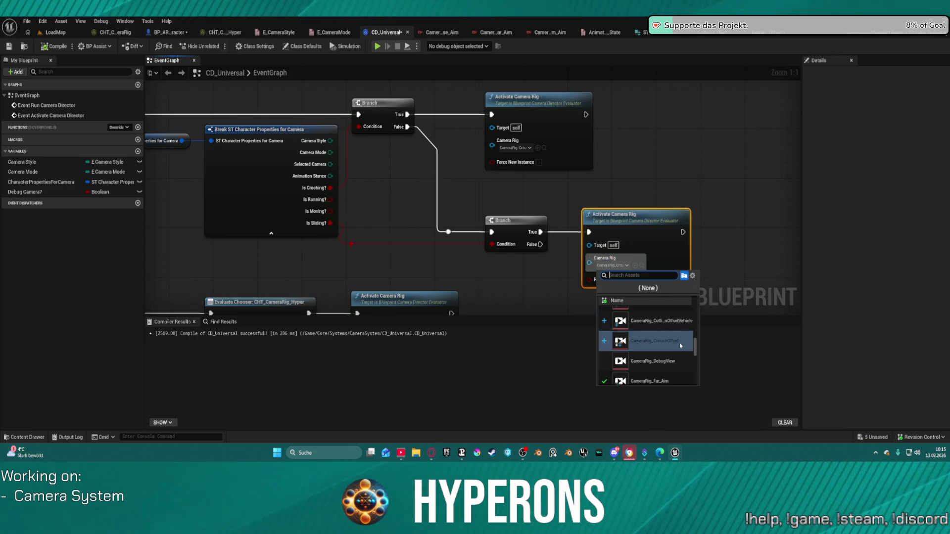
scroll(671, 341, up, 2)
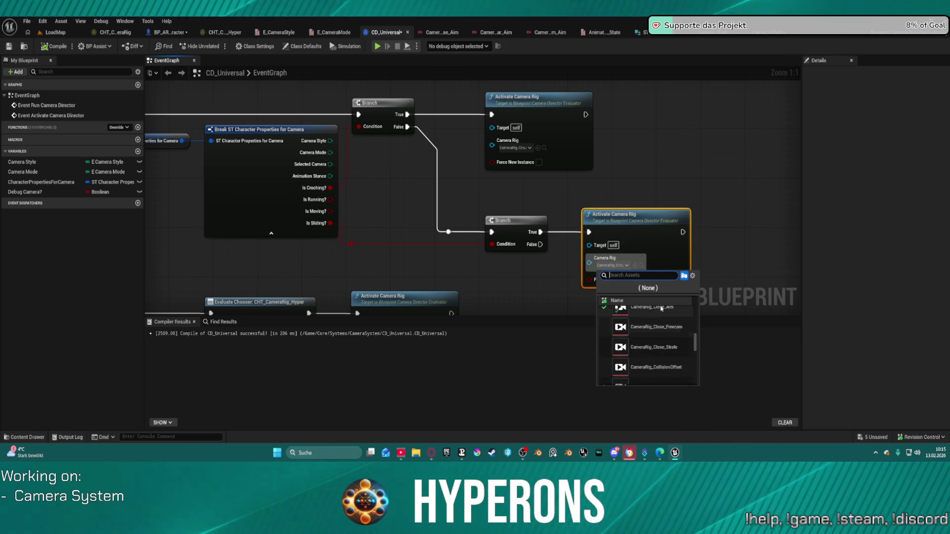
text(sli)
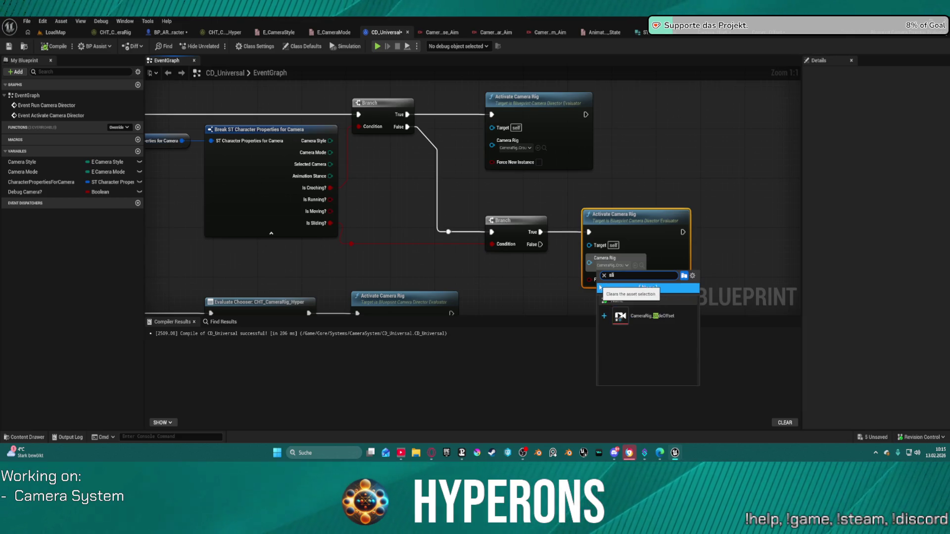
click(649, 316)
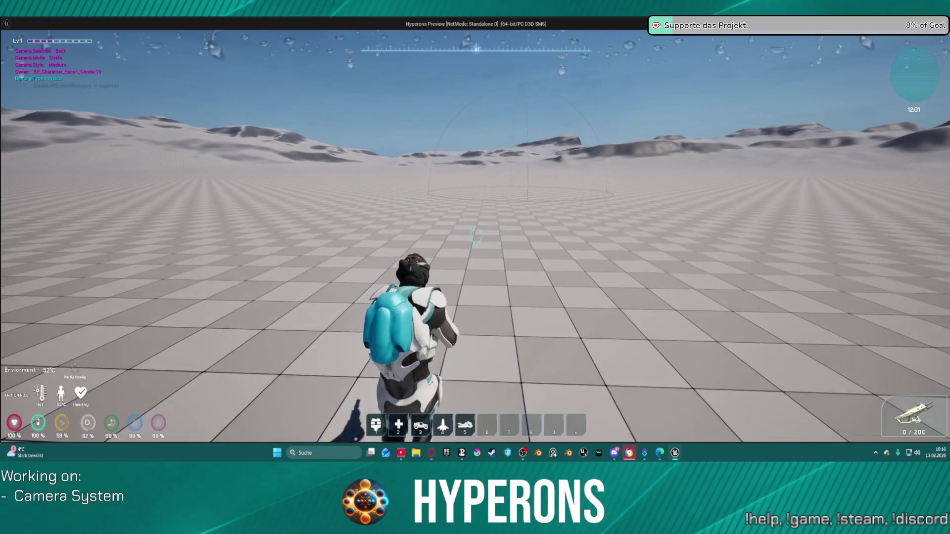
Step: Slide four times in-game with the rifle readied to check the lowered camera, then exit to the editor
key(c)
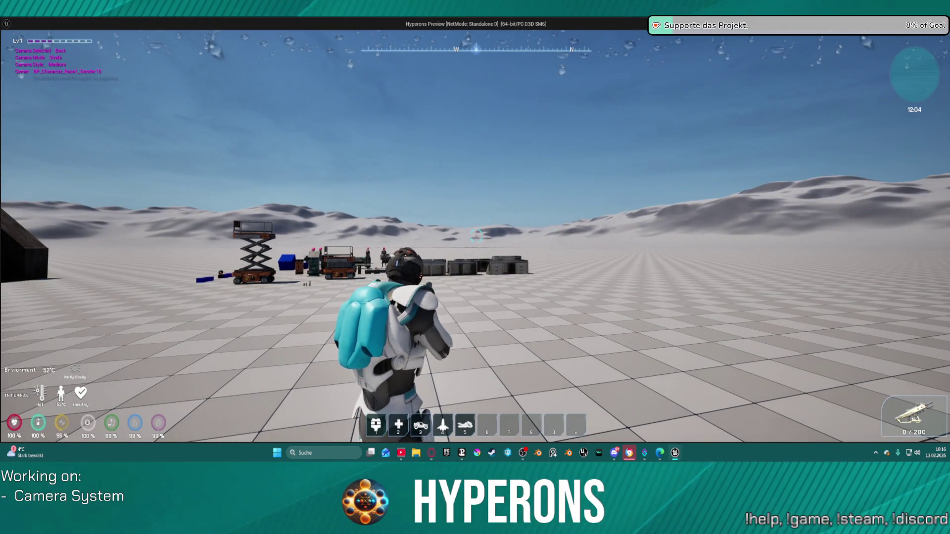
key(1)
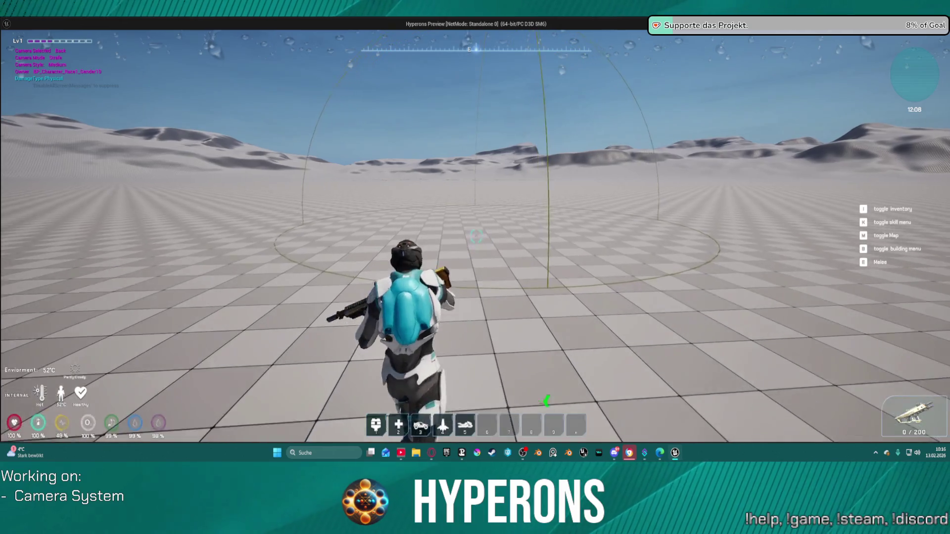
key(c)
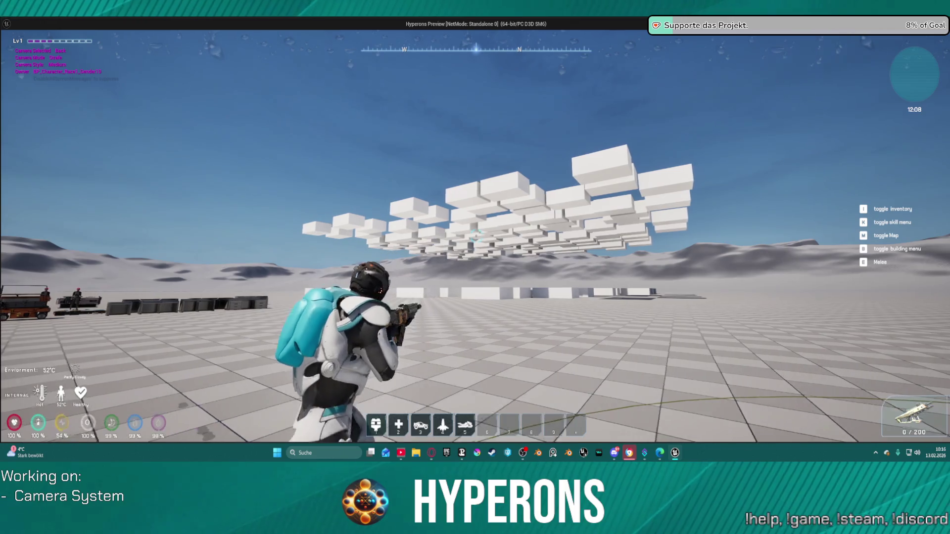
key(c)
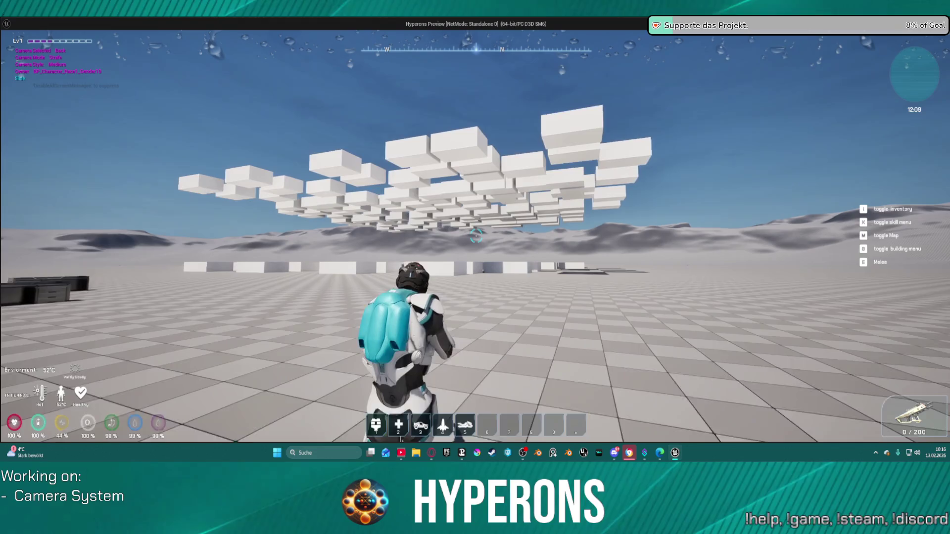
key(c)
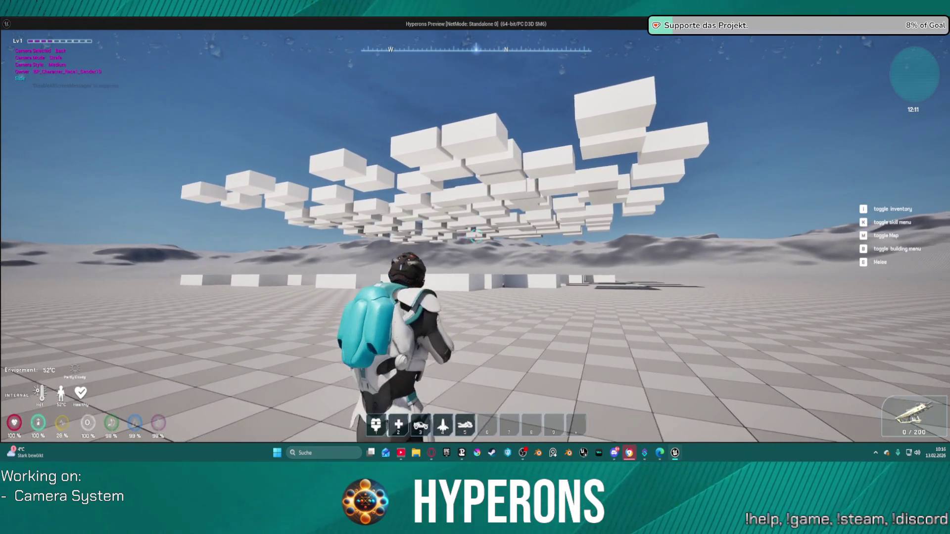
key(alt+Tab)
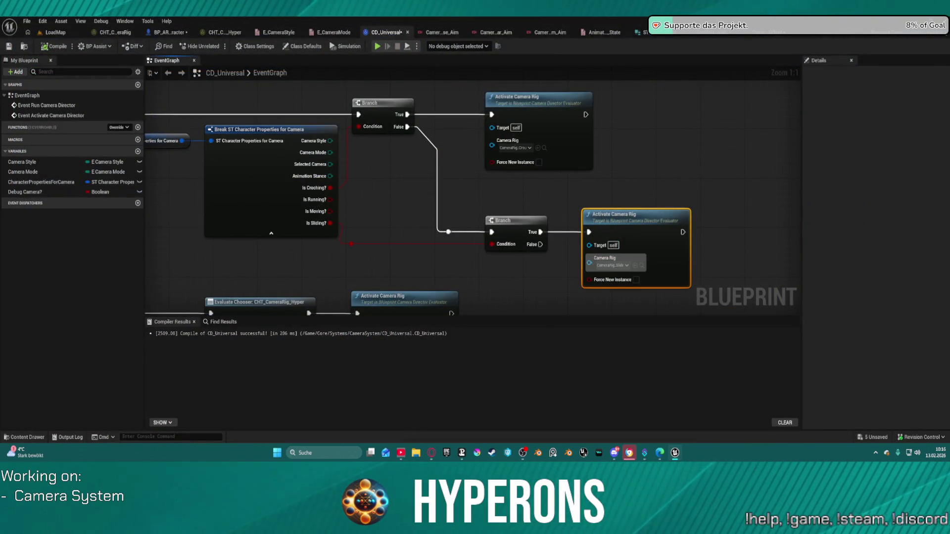
Step: Inspect the SlideOffset rig's Offset node values, then open CameraRig_CrouchOffset's camera nodes to compare
click(761, 32)
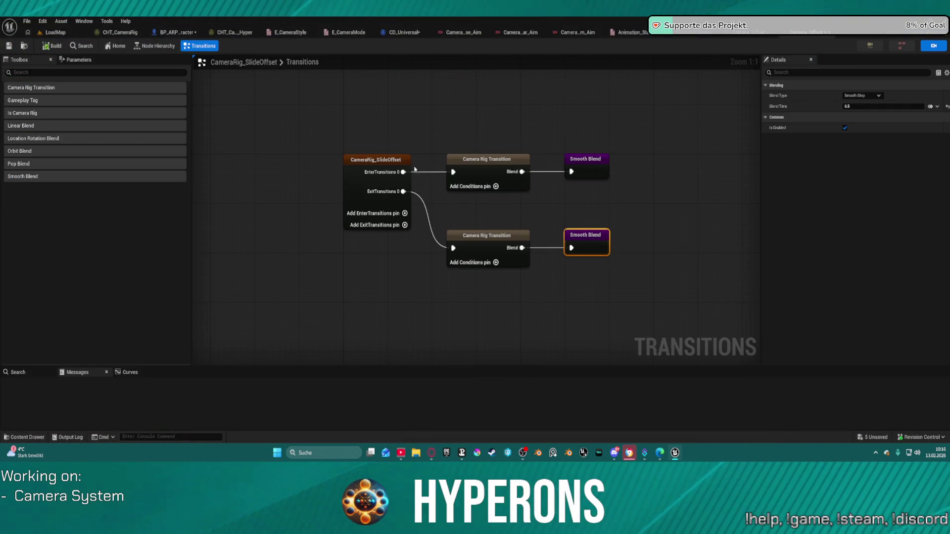
click(158, 45)
click(559, 192)
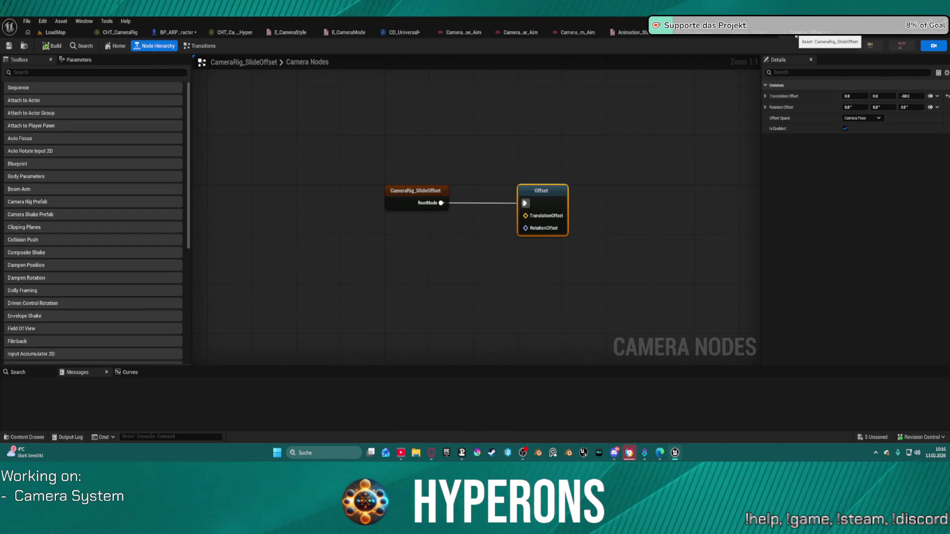
click(745, 36)
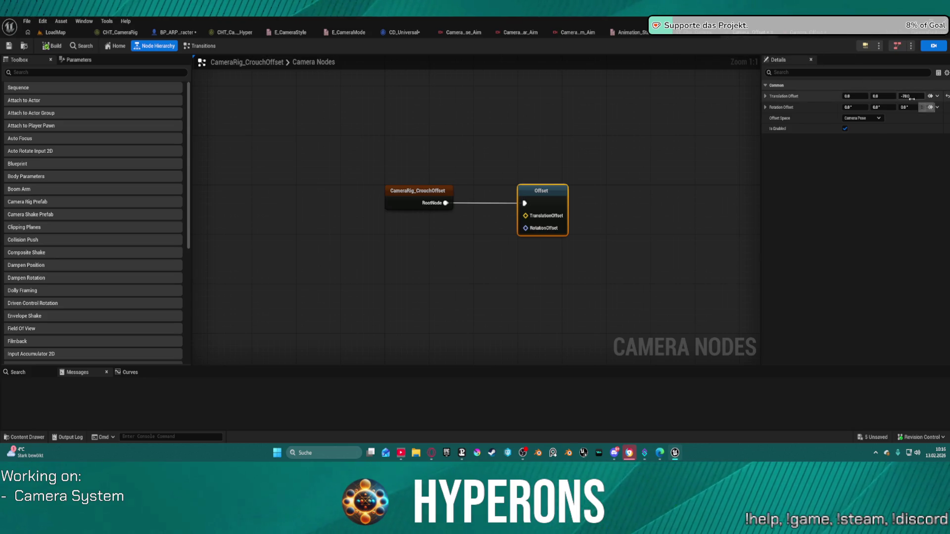